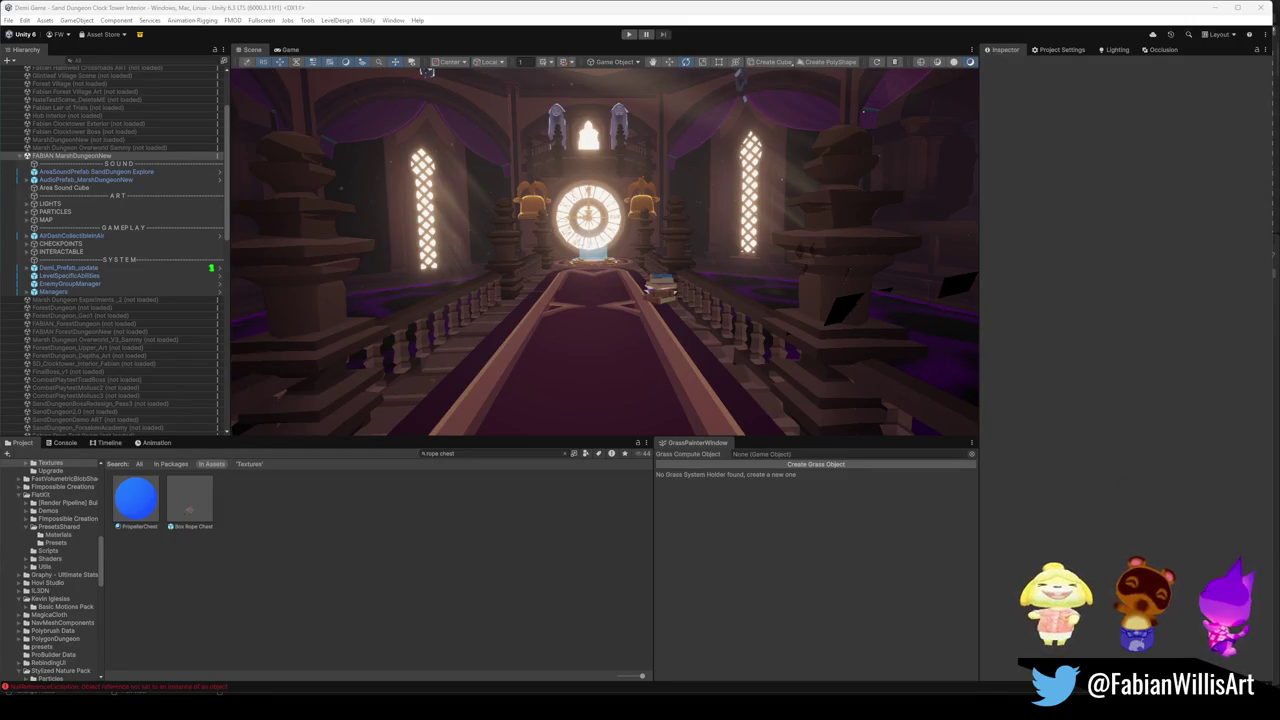
# Select the SOUND, ART, GAMEPLAY and SYSTEM divider objects in the marsh dungeon Hierarchy.
pyautogui.click(110, 164)
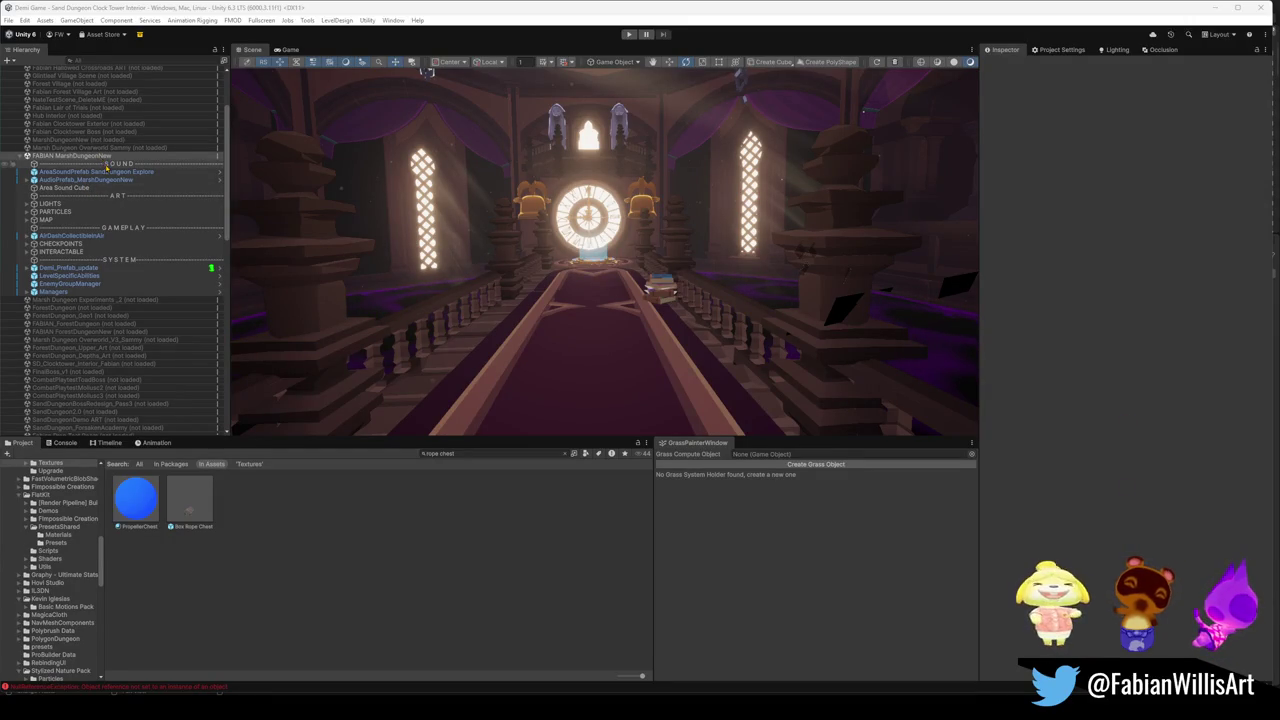
pyautogui.keyDown('ctrl'); pyautogui.click(118, 196); pyautogui.keyUp('ctrl')
pyautogui.keyDown('ctrl'); pyautogui.click(120, 228); pyautogui.keyUp('ctrl')
pyautogui.keyDown('ctrl'); pyautogui.click(128, 260); pyautogui.keyUp('ctrl')
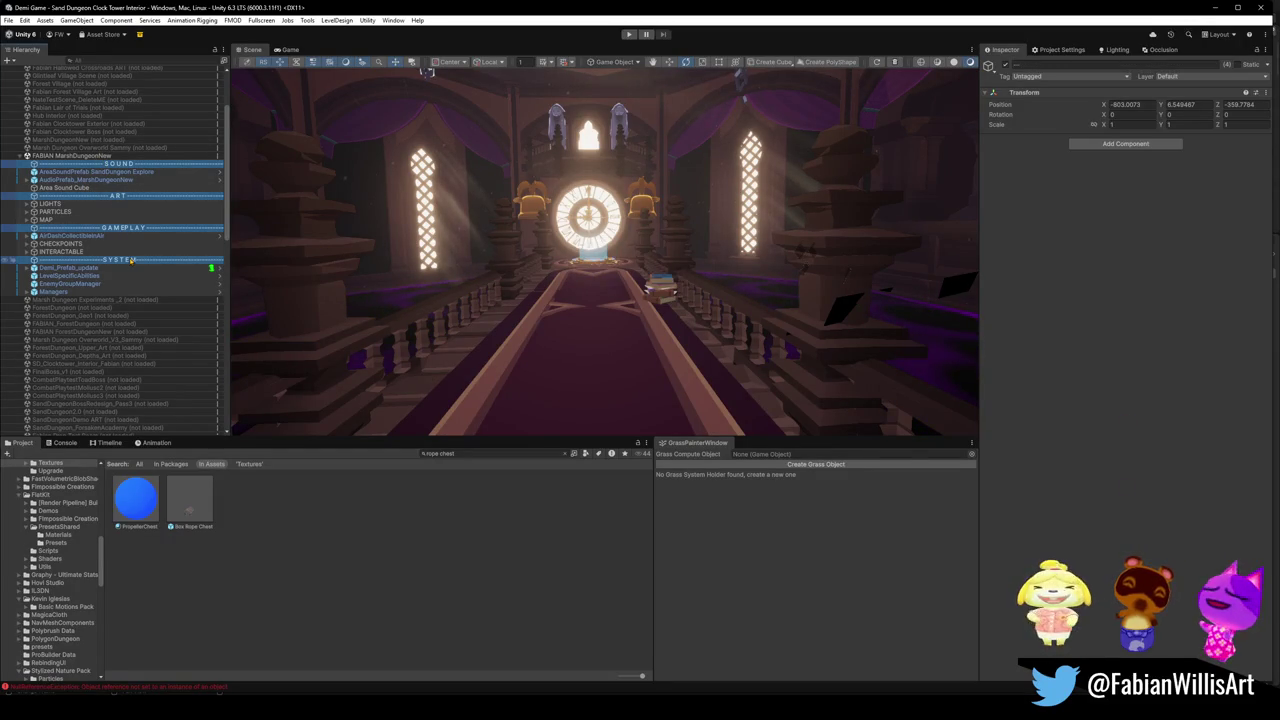
# Paste the four dividers into the Clock Tower scene at AudioPrefab_Clocktower_Interior.
pyautogui.scroll(-5, 137, 268)
pyautogui.click(107, 213)
pyautogui.hotkey('ctrl', 'v')
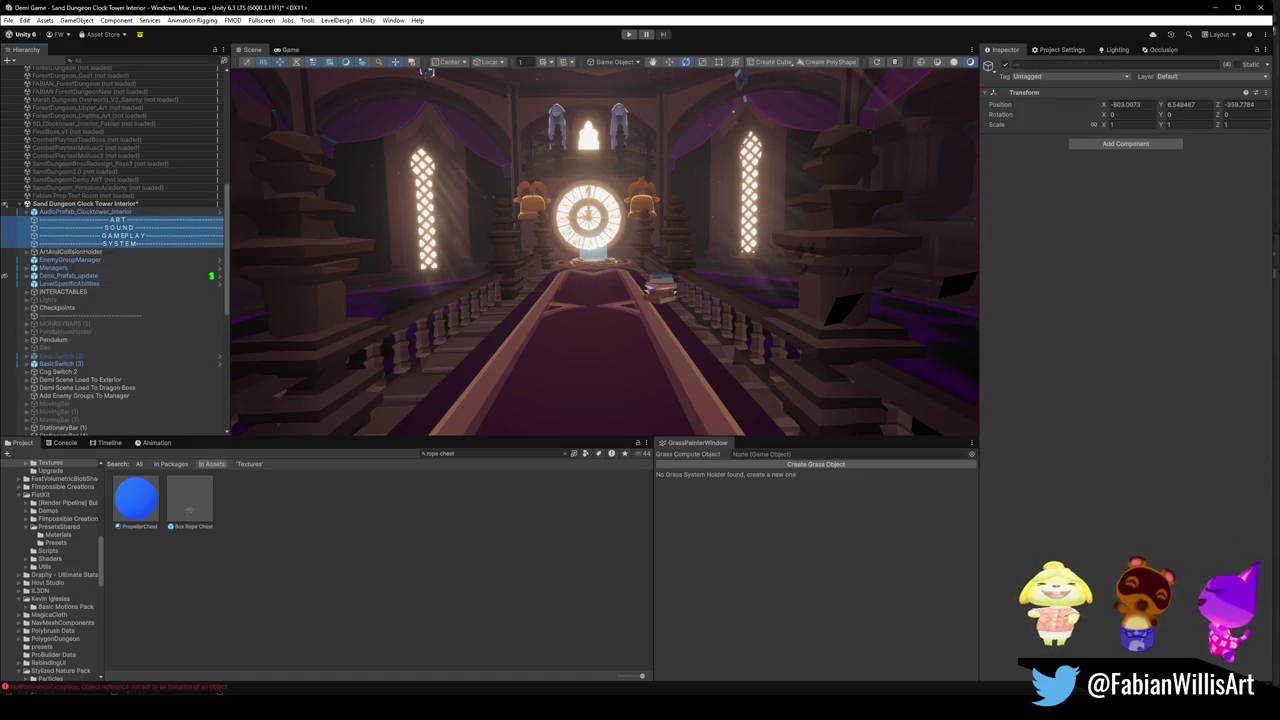
pyautogui.hotkey('alt', 'Tab')
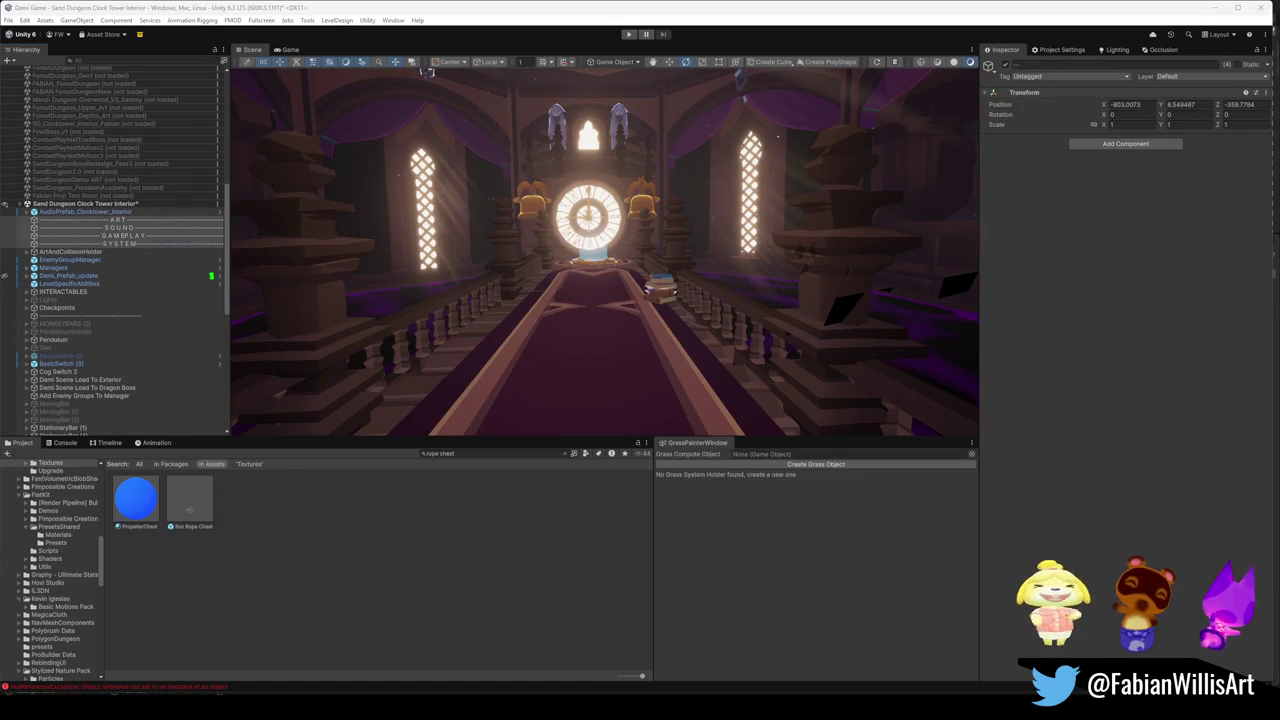
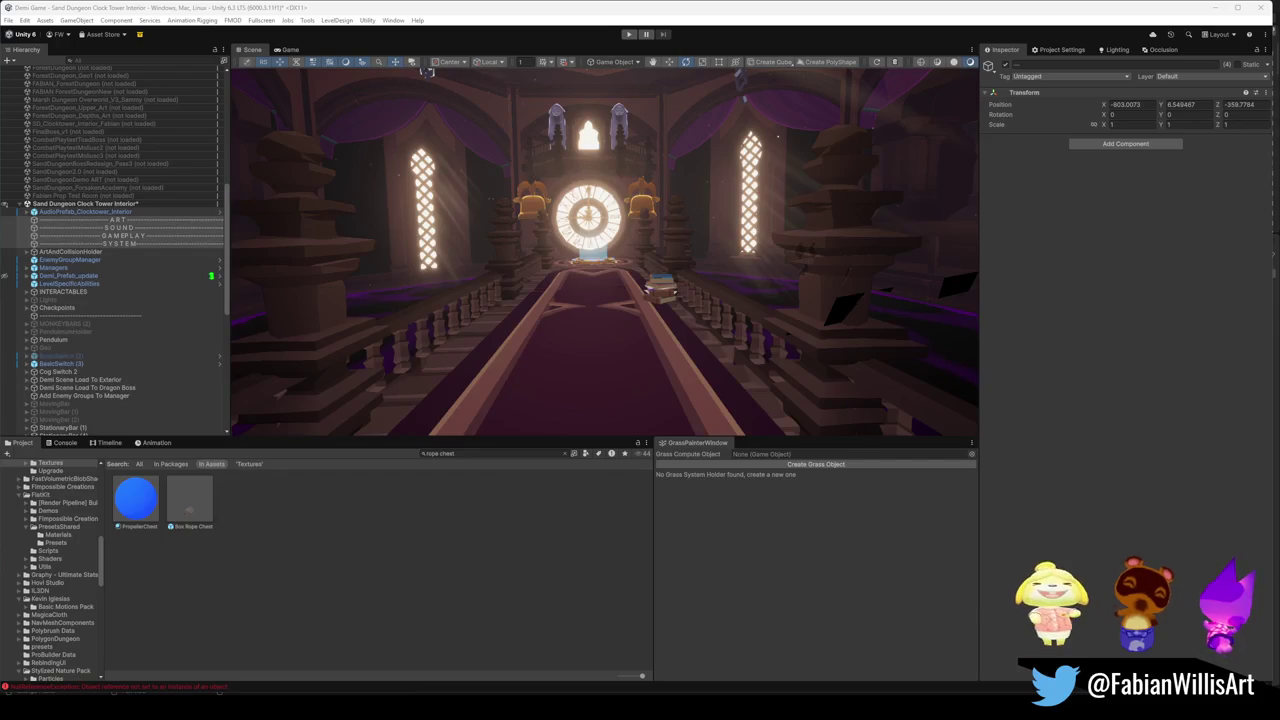
# Orbit and fly the Scene view around the clock tower interior, then open the notification centre and calendar.
pyautogui.moveTo(614, 266); pyautogui.dragTo(422, 278)
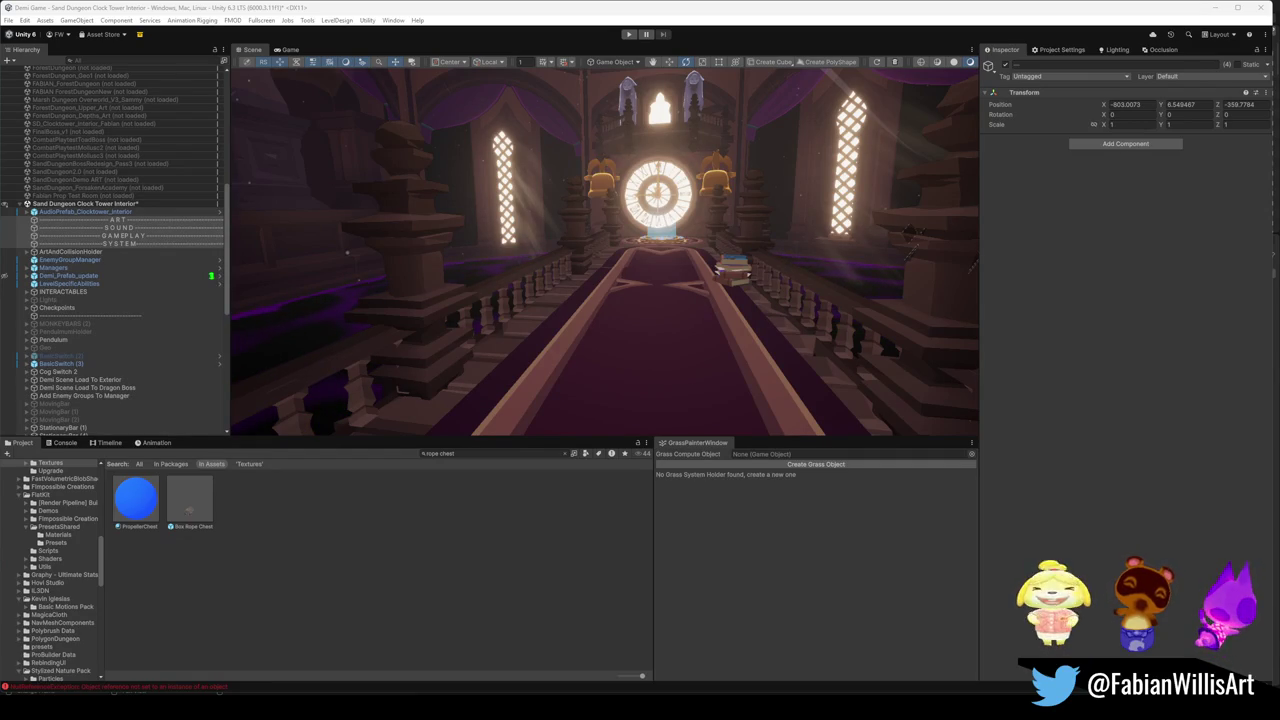
pyautogui.moveTo(545, 240)
pyautogui.mouseDown()
pyautogui.moveTo(766, 249)
pyautogui.moveTo(711, 263)
pyautogui.moveTo(584, 231)
pyautogui.moveTo(666, 220)
pyautogui.moveTo(543, 246)
pyautogui.mouseUp()
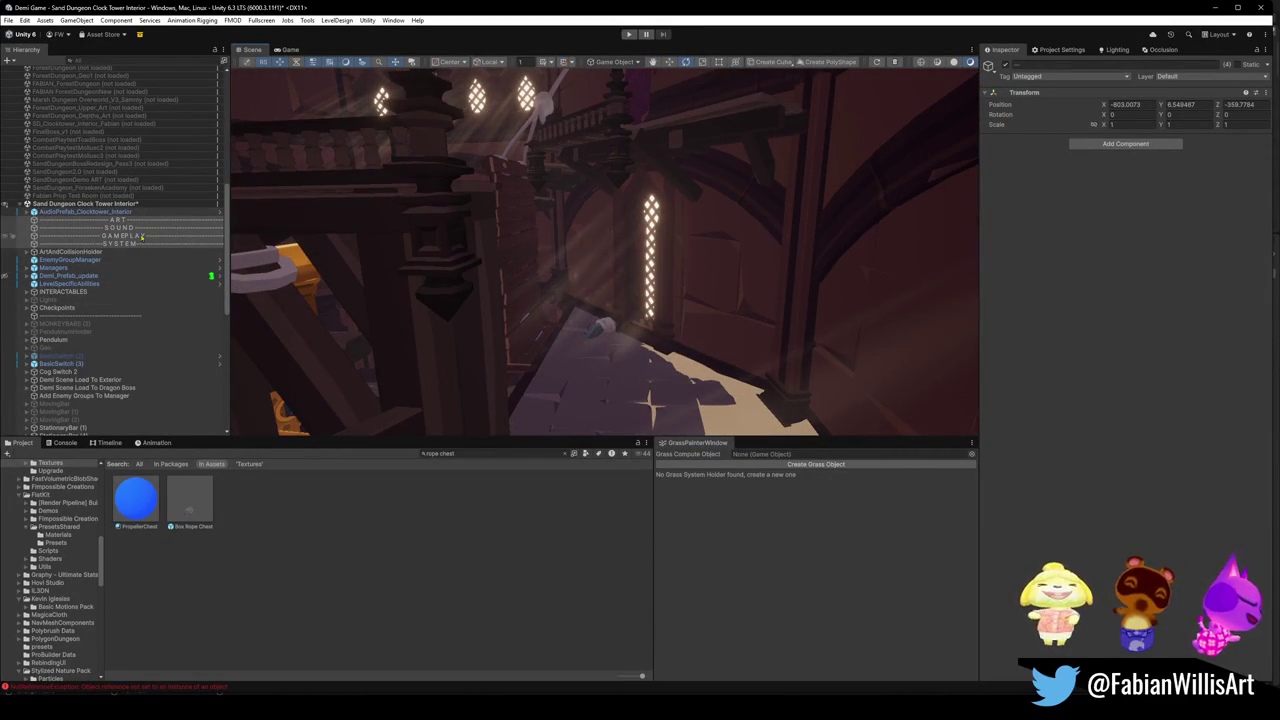
pyautogui.scroll(5, 100, 233)
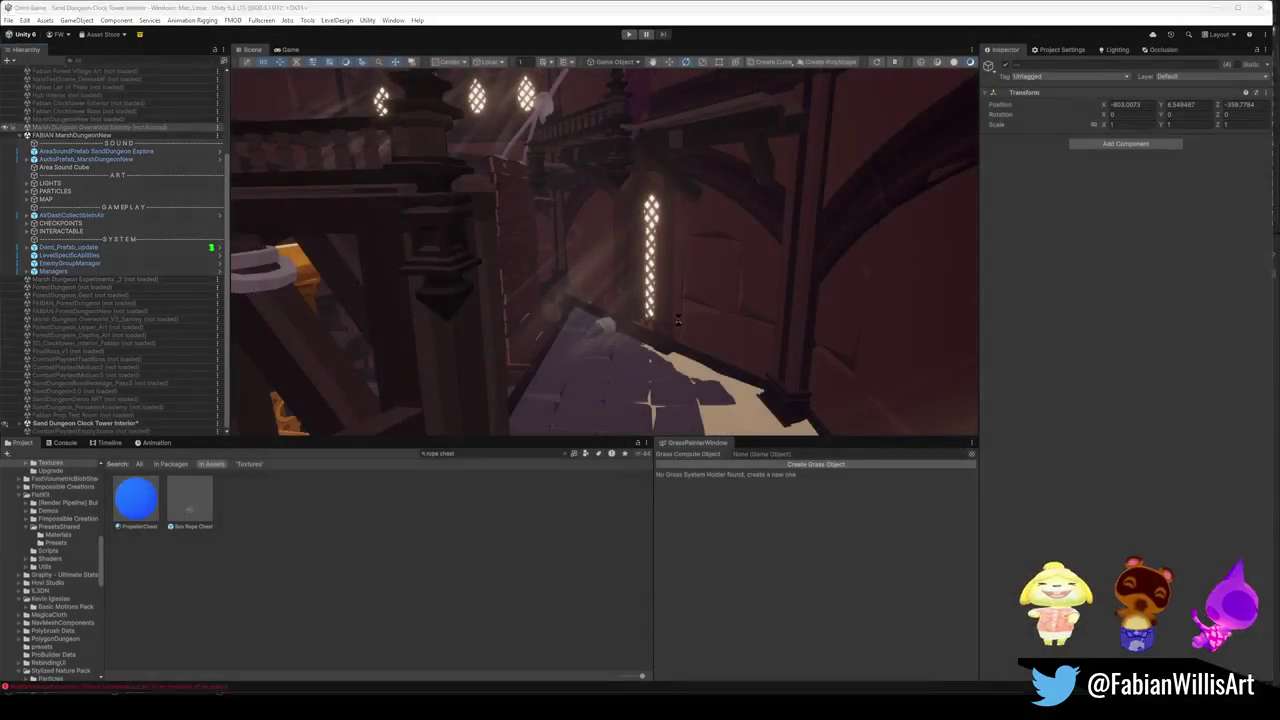
pyautogui.click(1248, 680)
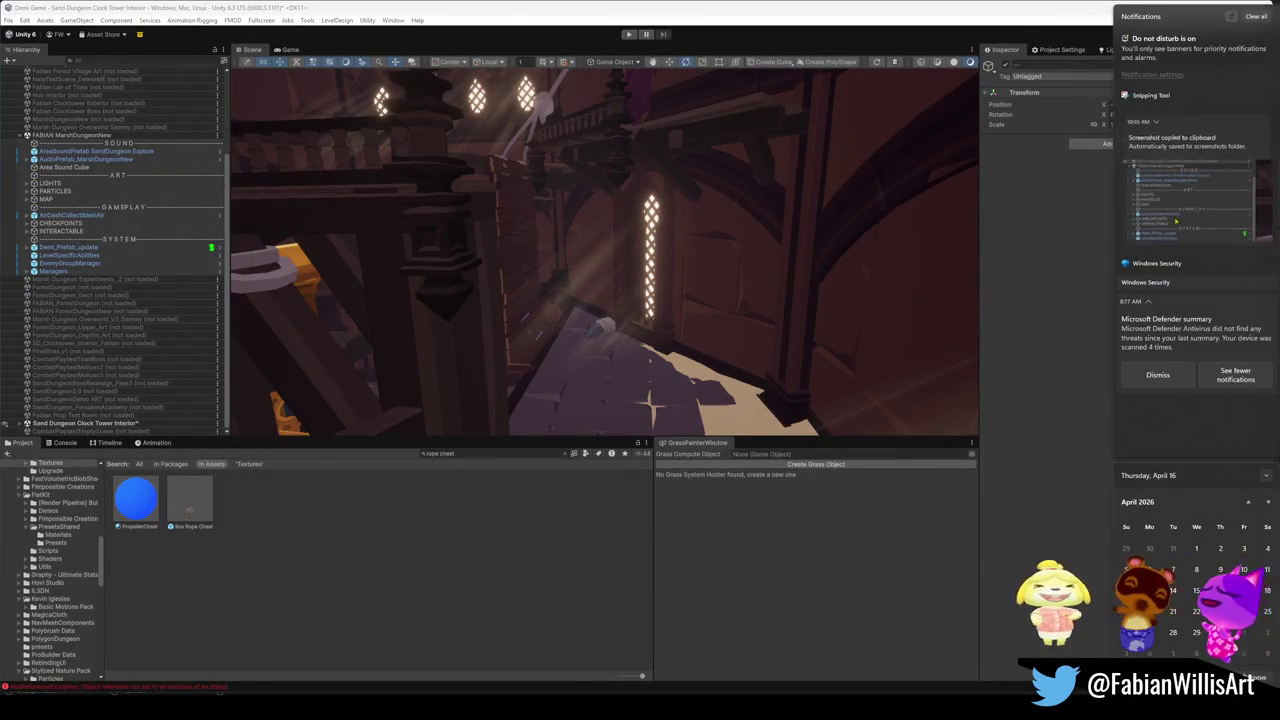
# Dismiss the notification centre so the Unity editor is visible.
pyautogui.click(1052, 380)
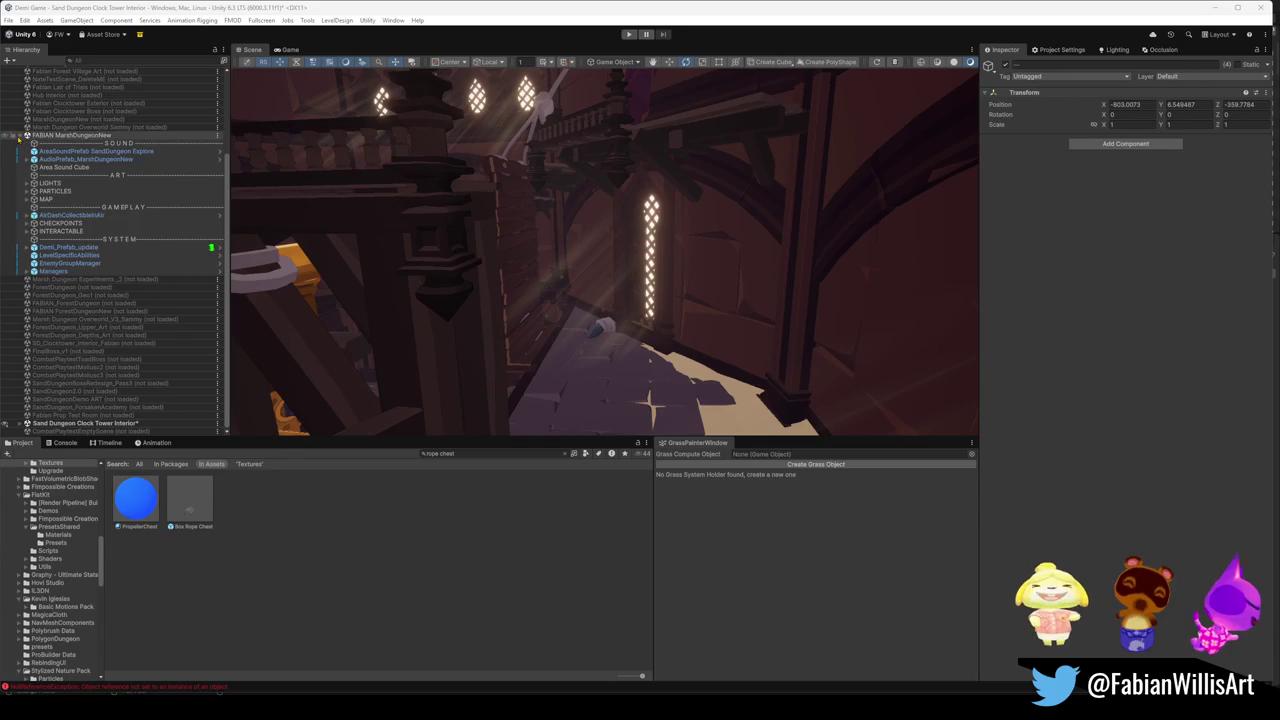
# Collapse the FABIAN MarshDungeonNew scene in the Hierarchy.
pyautogui.click(19, 136)
# Unload the FABIAN MarshDungeonNew scene, frame the gear, and expand the Sand Dungeon Clock Tower Interior scene.
pyautogui.rightClick(95, 246)
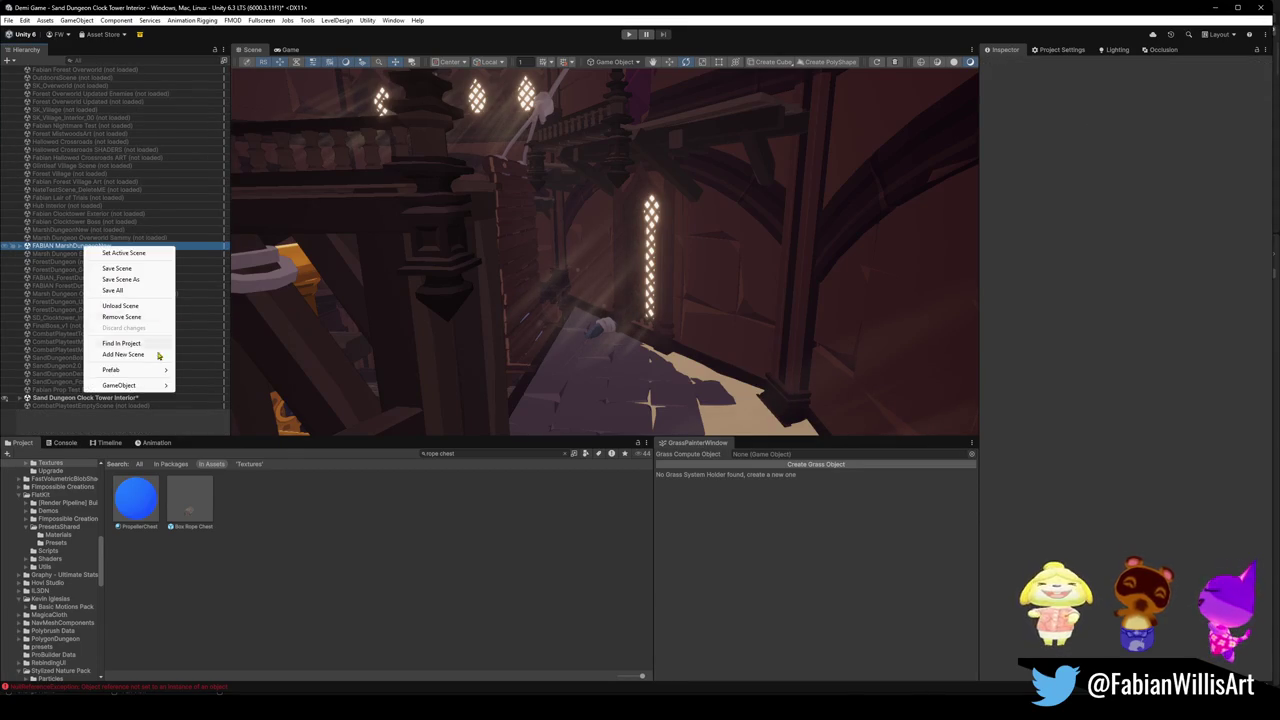
pyautogui.click(128, 305)
pyautogui.moveTo(660, 250)
pyautogui.mouseDown()
pyautogui.moveTo(680, 271)
pyautogui.moveTo(674, 326)
pyautogui.moveTo(628, 270)
pyautogui.moveTo(590, 300)
pyautogui.mouseUp()
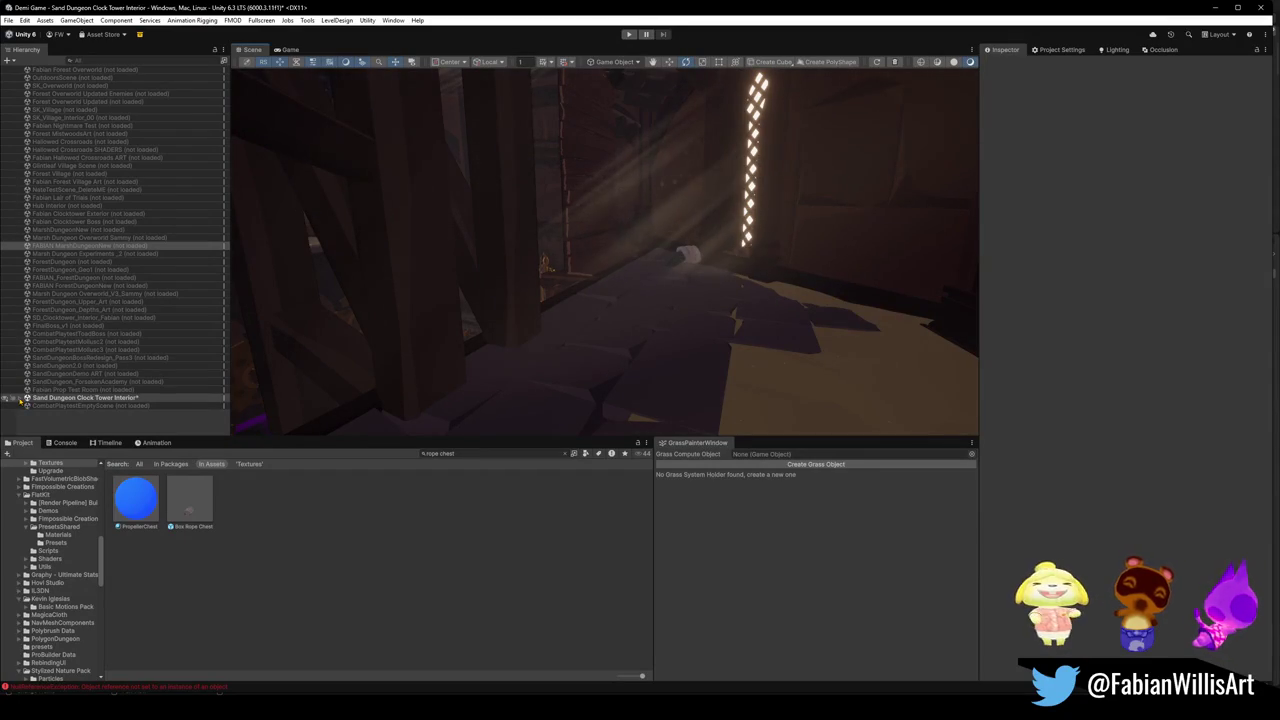
pyautogui.moveTo(791, 372)
pyautogui.mouseDown()
pyautogui.moveTo(576, 299)
pyautogui.moveTo(565, 281)
pyautogui.moveTo(529, 296)
pyautogui.moveTo(766, 290)
pyautogui.moveTo(716, 274)
pyautogui.mouseUp()
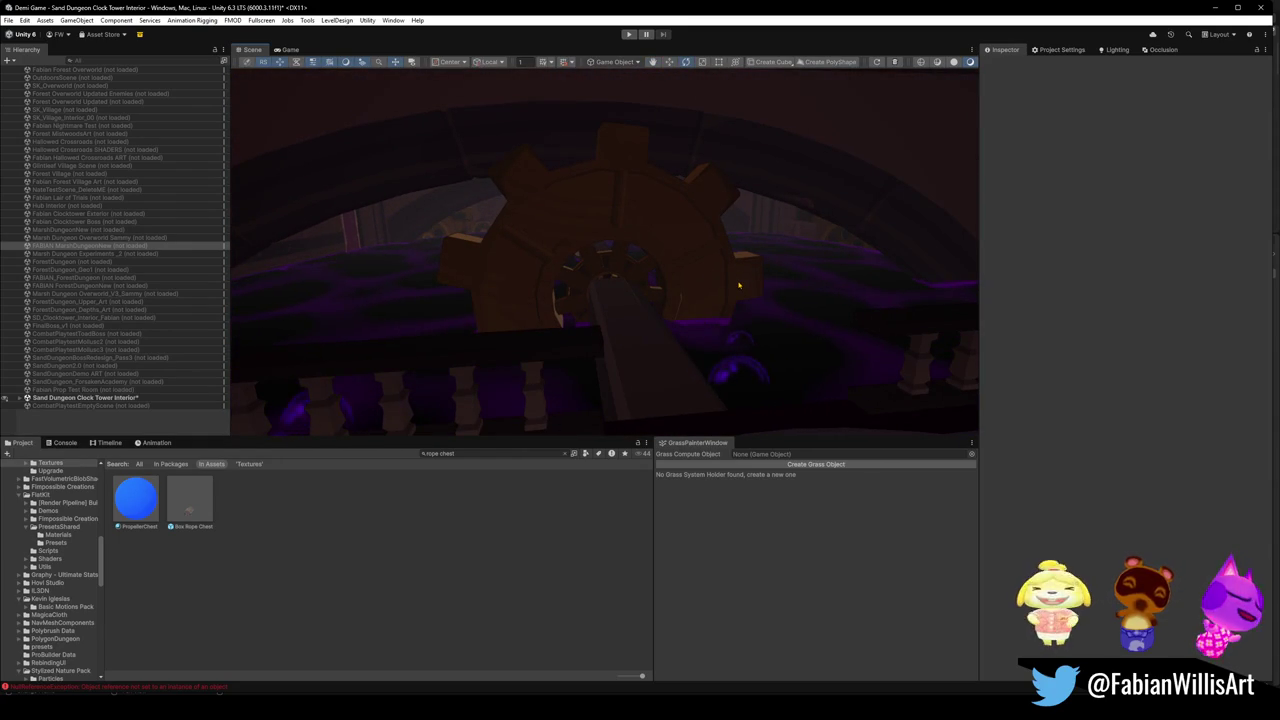
pyautogui.moveTo(718, 279); pyautogui.dragTo(695, 318)
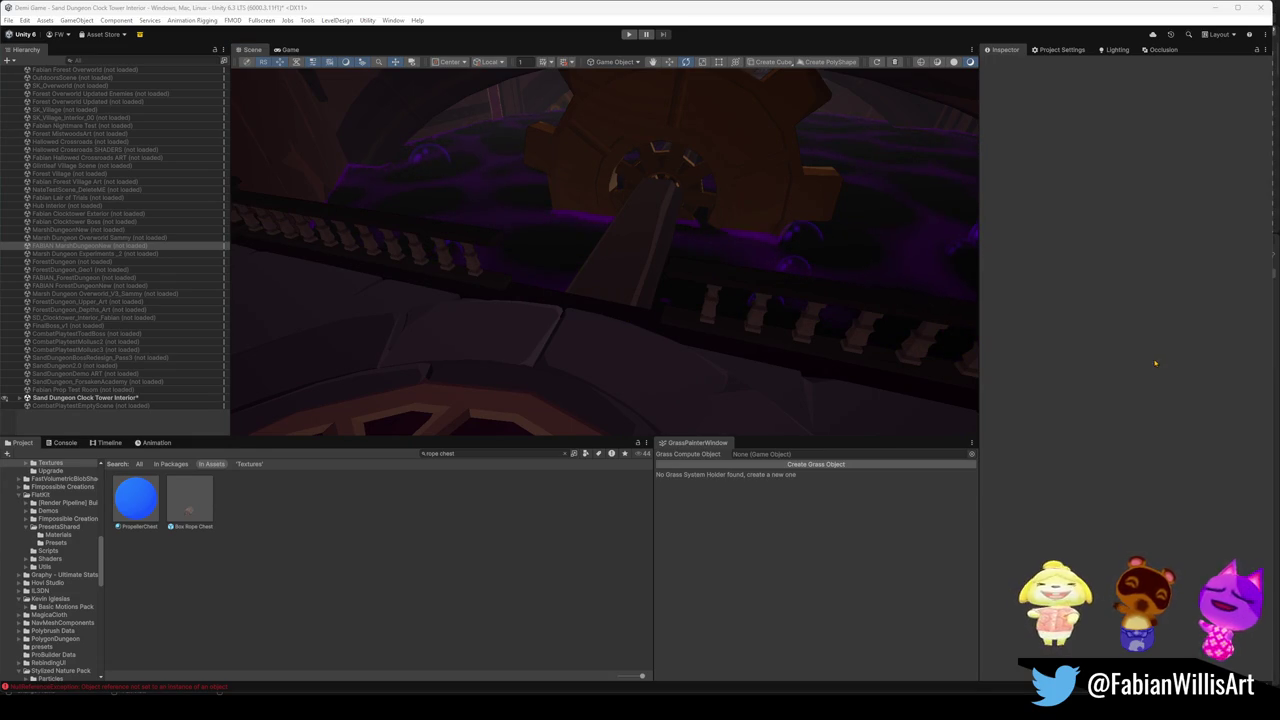
pyautogui.press('f')
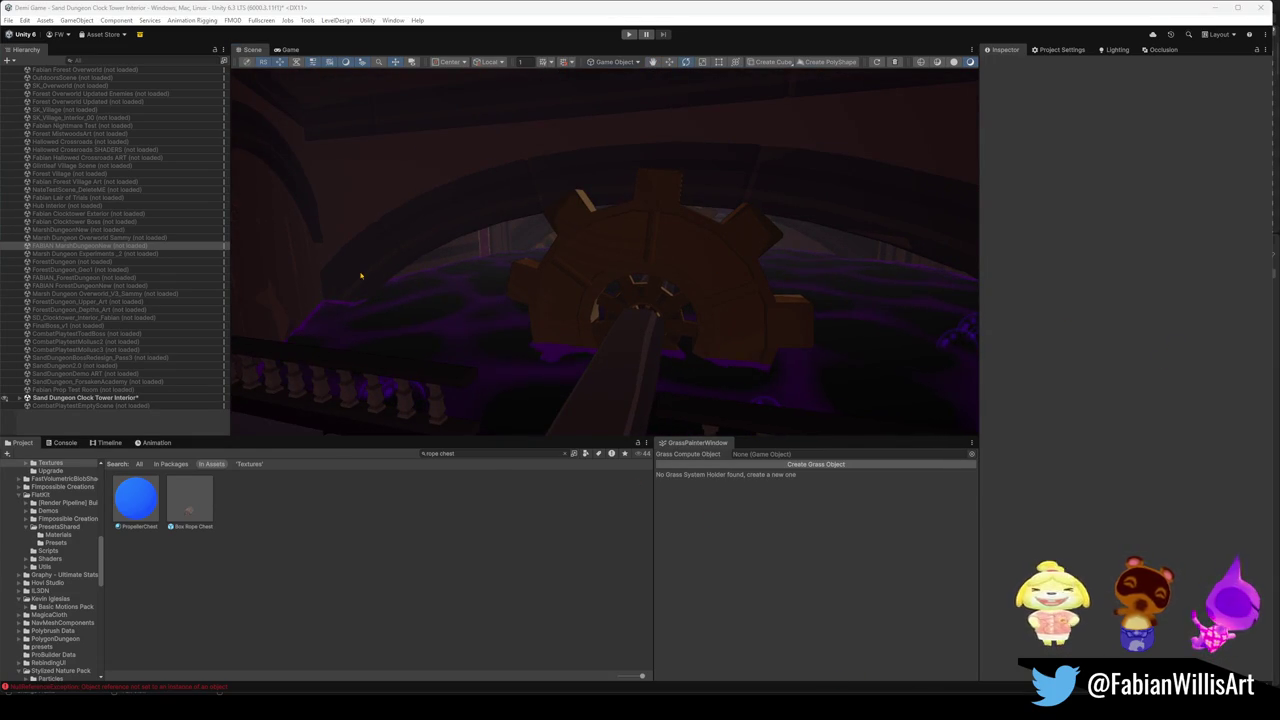
pyautogui.click(19, 398)
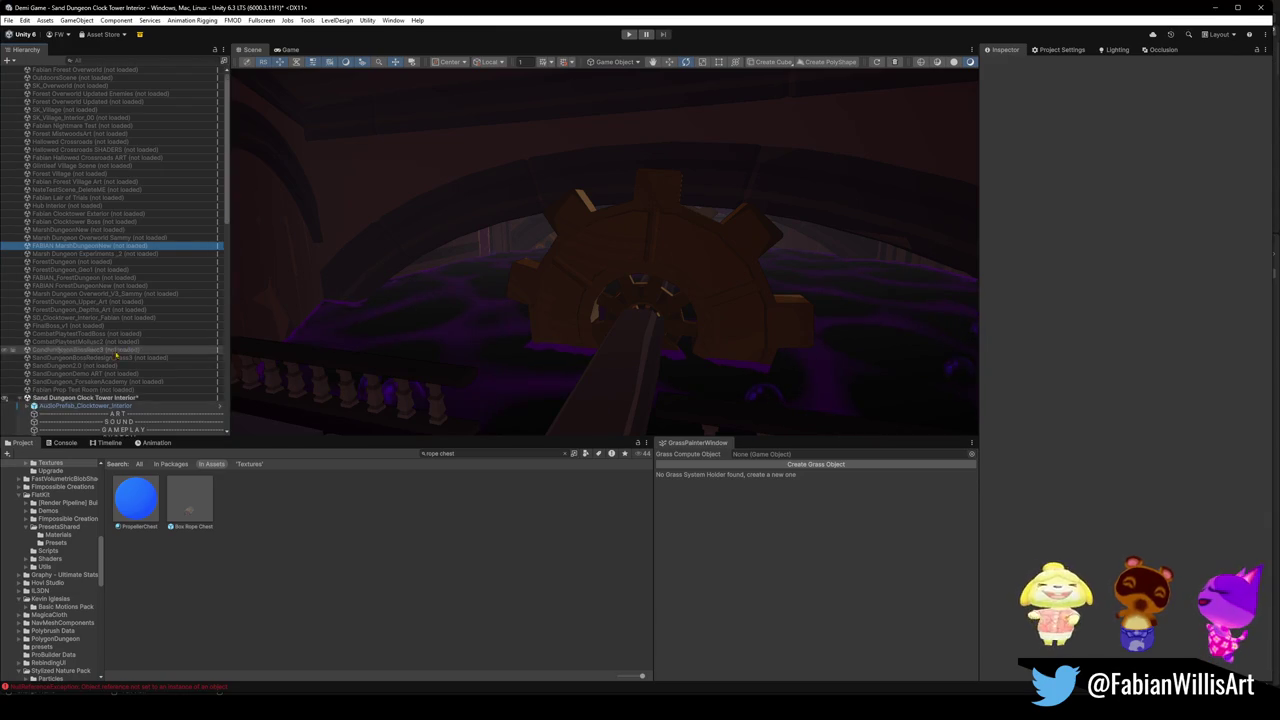
# Rename ArtAndCollisionHolder to 'Assets'.
pyautogui.scroll(-5, 127, 348)
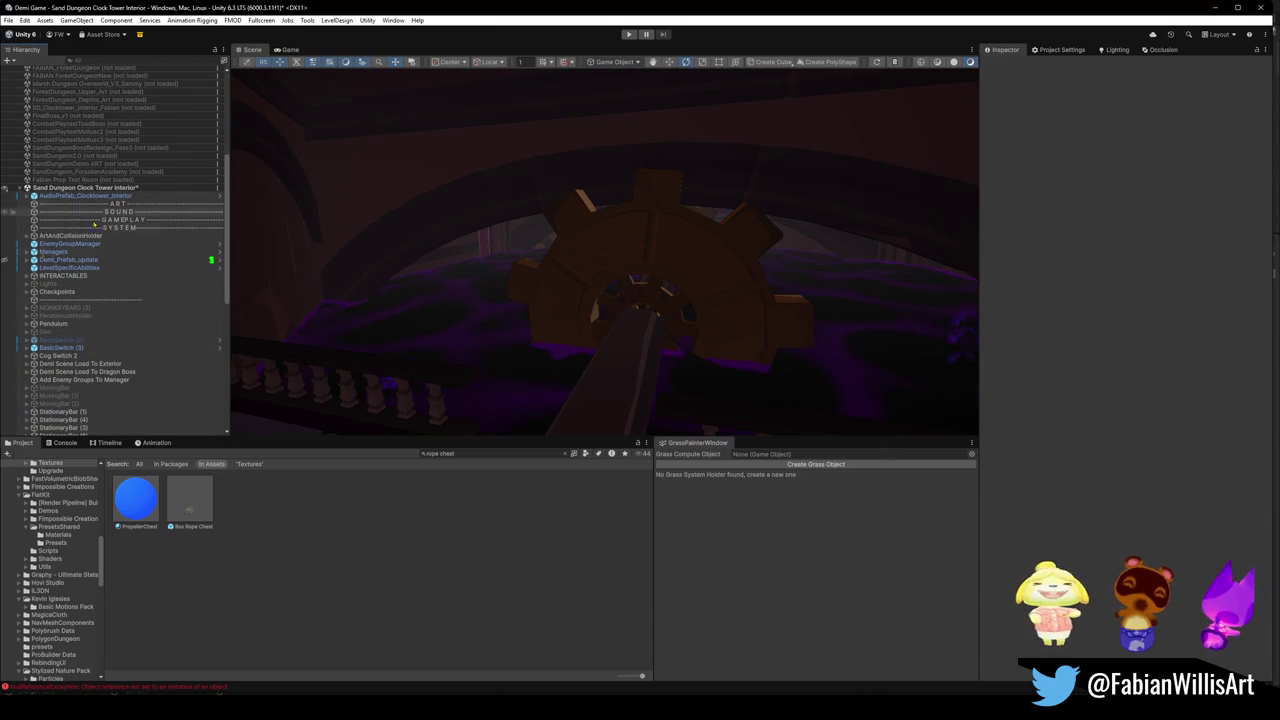
pyautogui.click(65, 236)
pyautogui.click(27, 236)
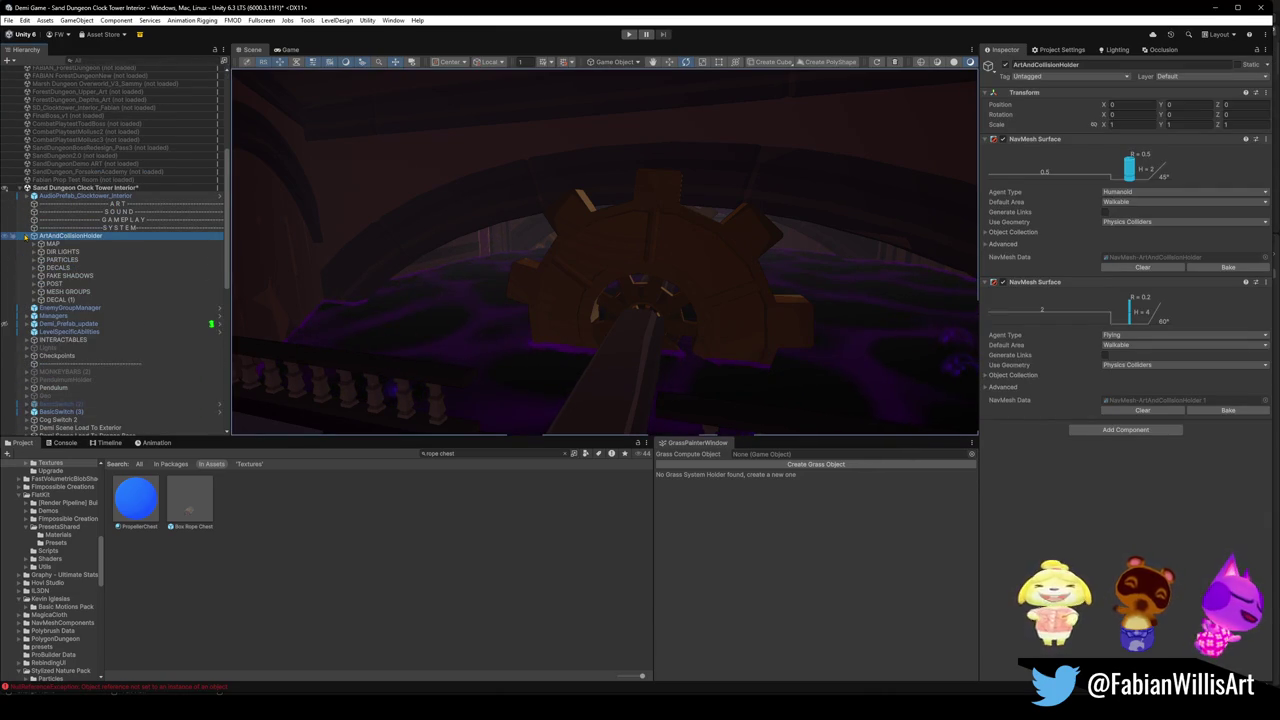
pyautogui.press('F2')
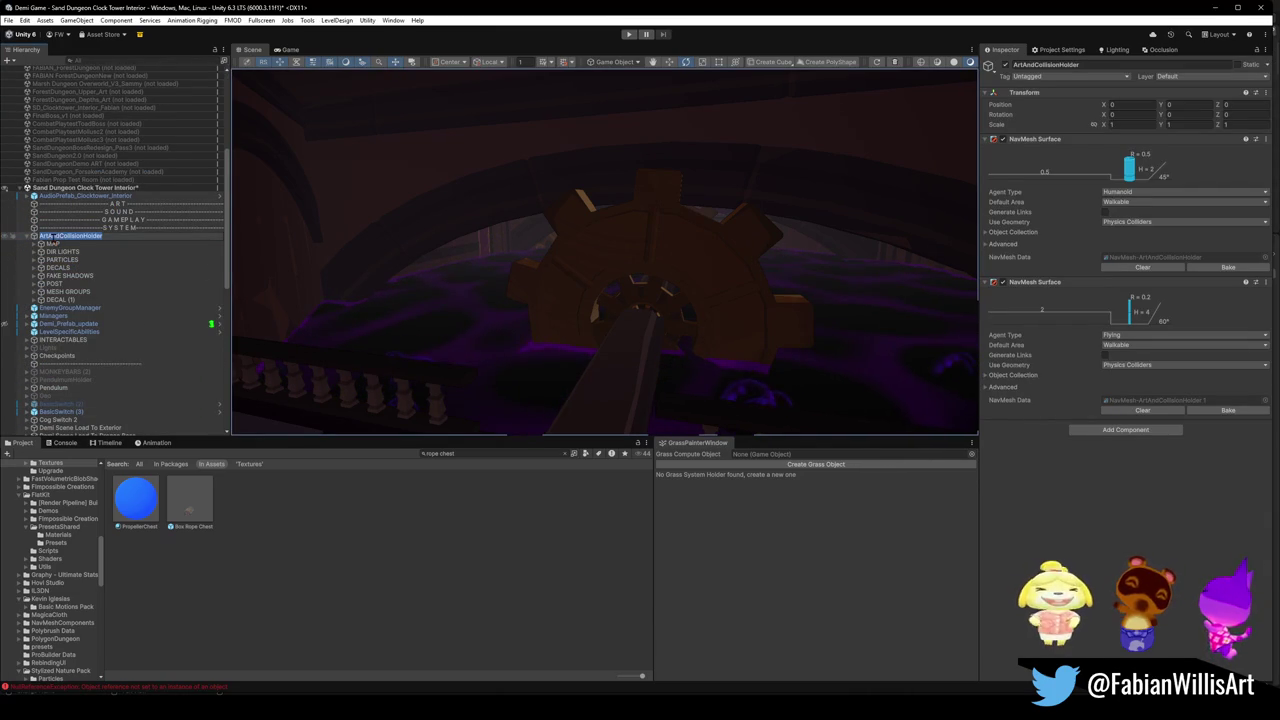
pyautogui.write('A')
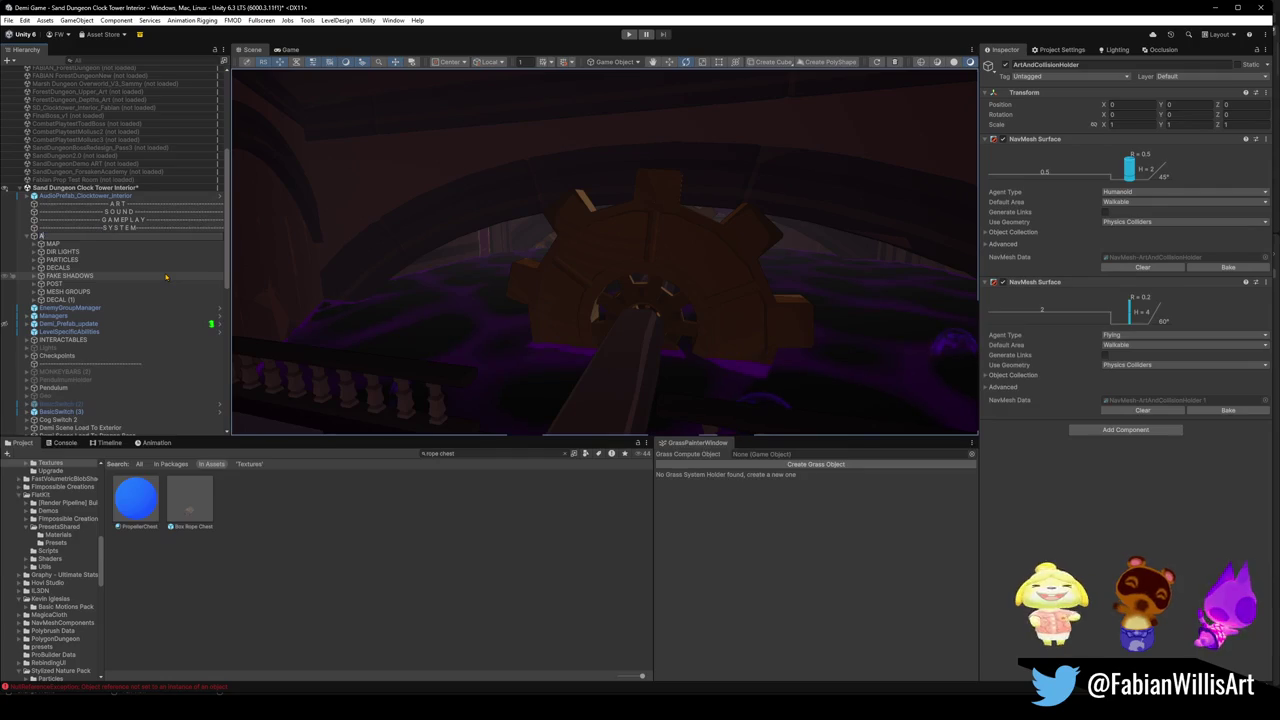
pyautogui.write('ssets')
pyautogui.press('Return')
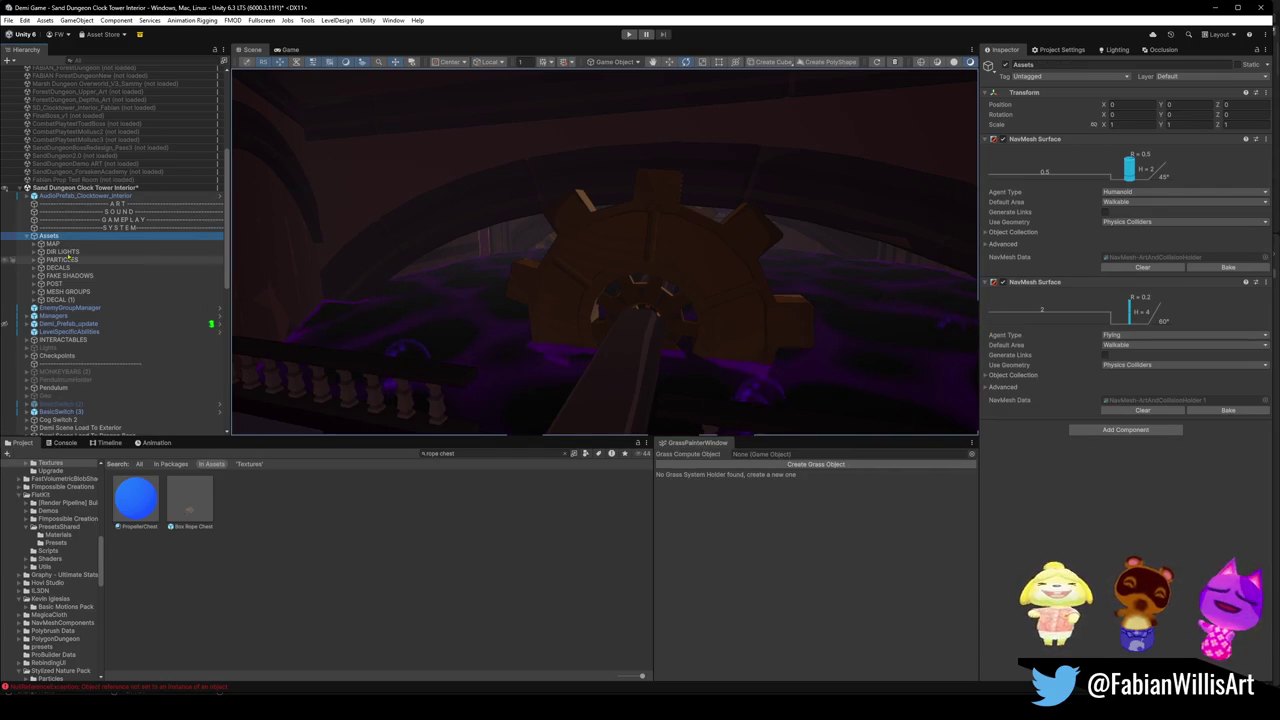
# Collapse Assets and drag it under the ART header.
pyautogui.click(27, 236)
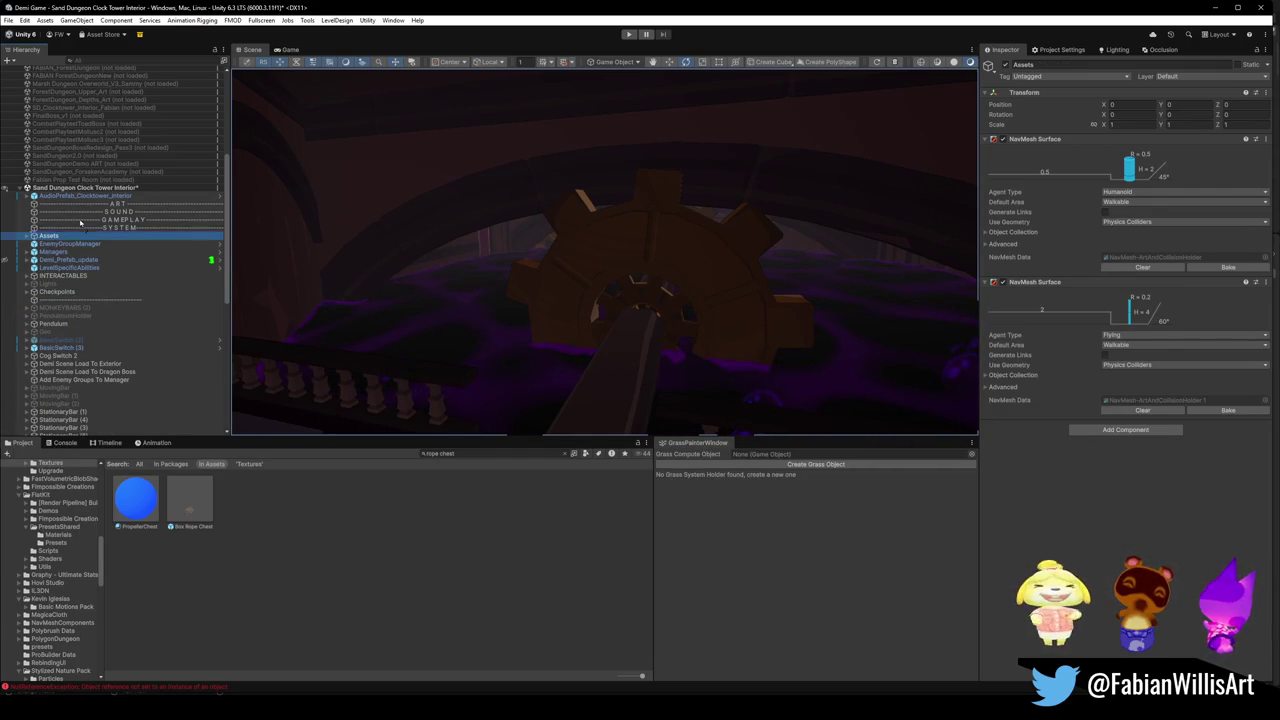
pyautogui.moveTo(110, 209); pyautogui.dragTo(108, 207)
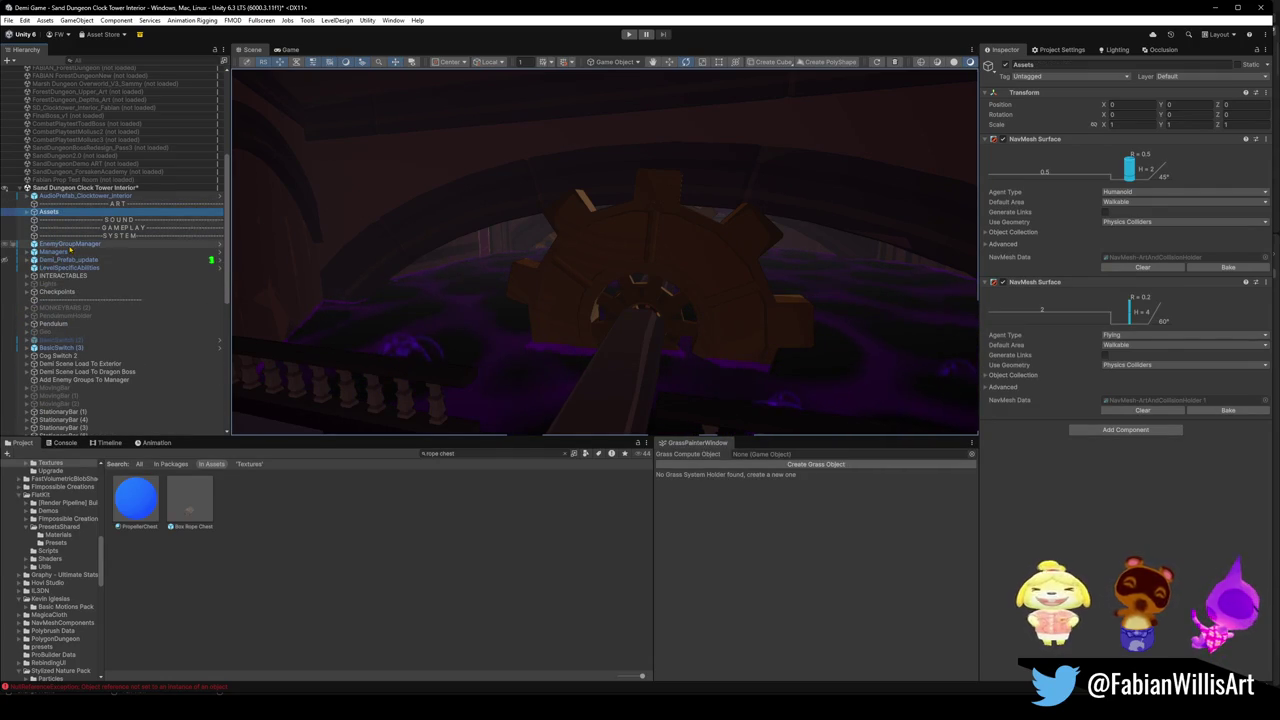
pyautogui.click(70, 245)
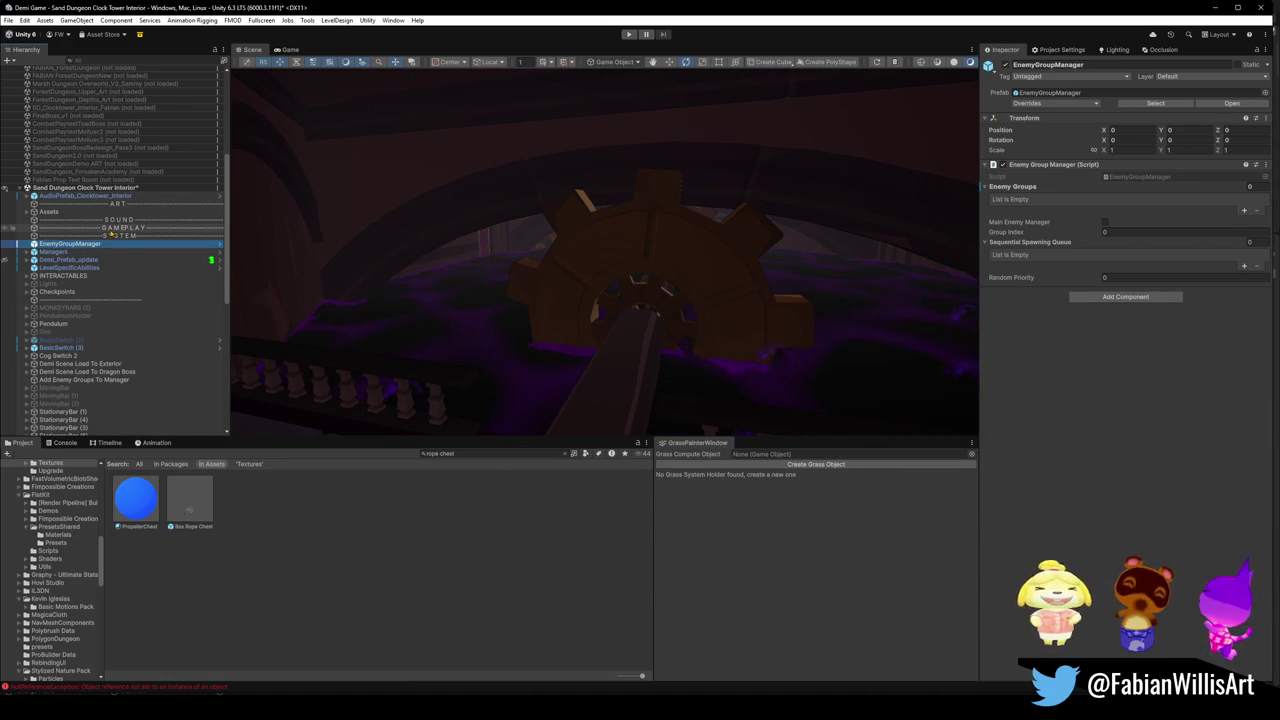
# Move EnemyGroupManager, Managers, Demi_Prefab_update and LevelSpecificAbilities under the SYSTEM header.
pyautogui.scroll(-10, 108, 313)
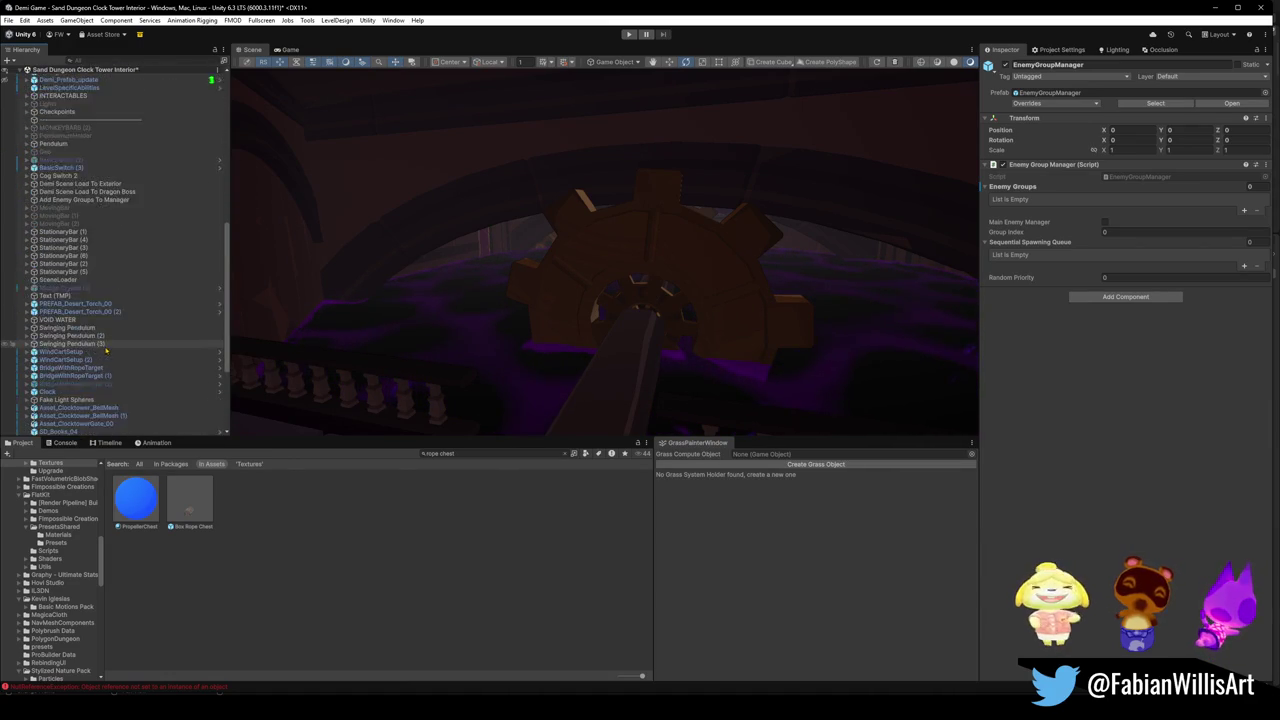
pyautogui.scroll(10, 100, 300)
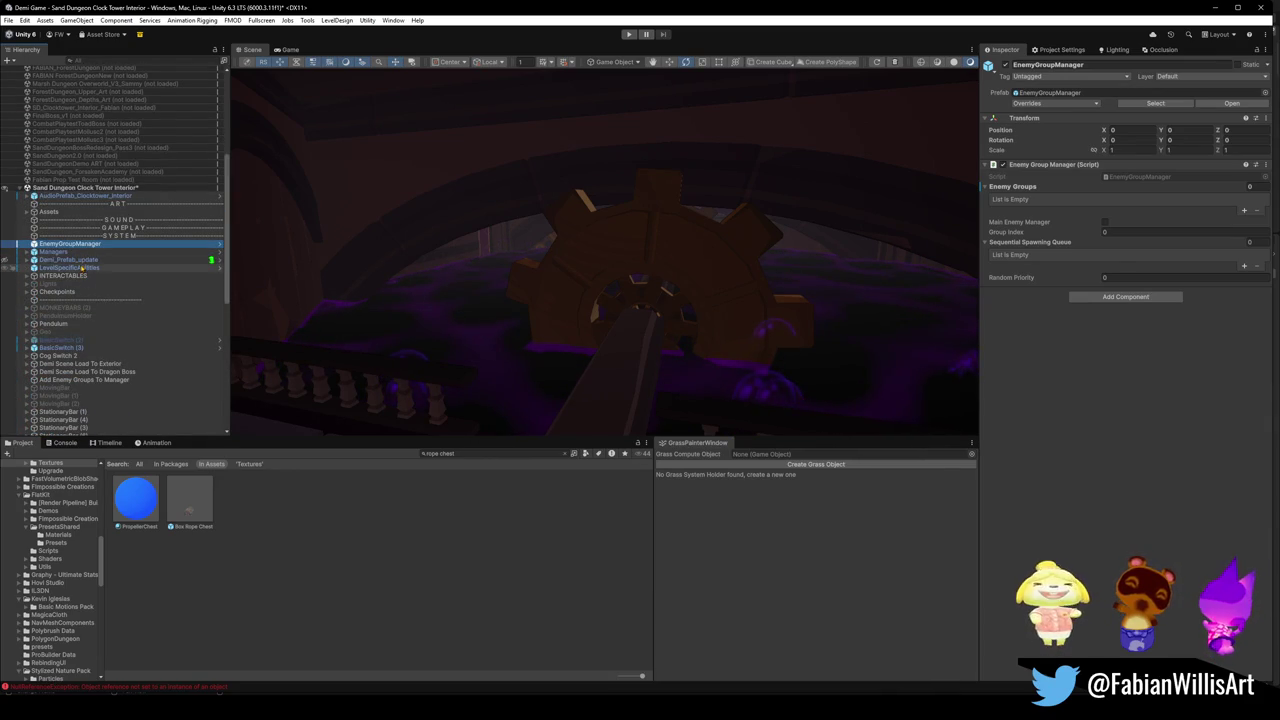
pyautogui.click(80, 267)
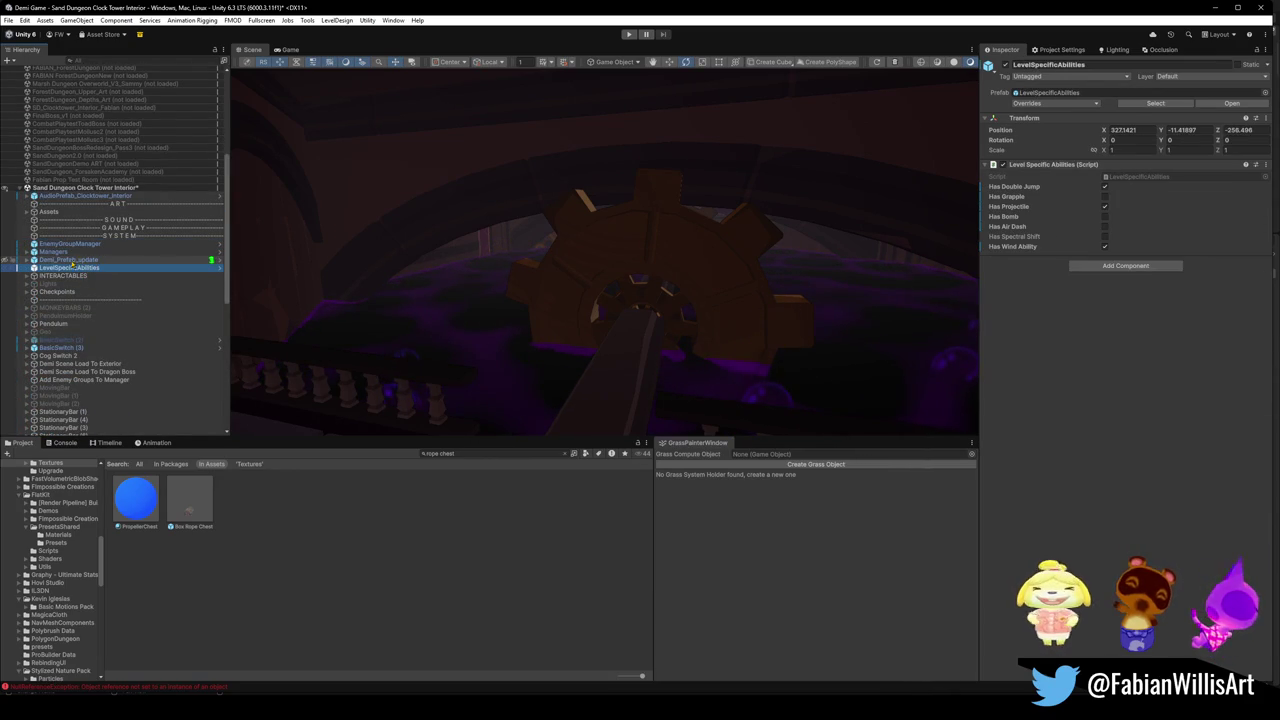
pyautogui.keyDown('shift'); pyautogui.click(110, 244); pyautogui.keyUp('shift')
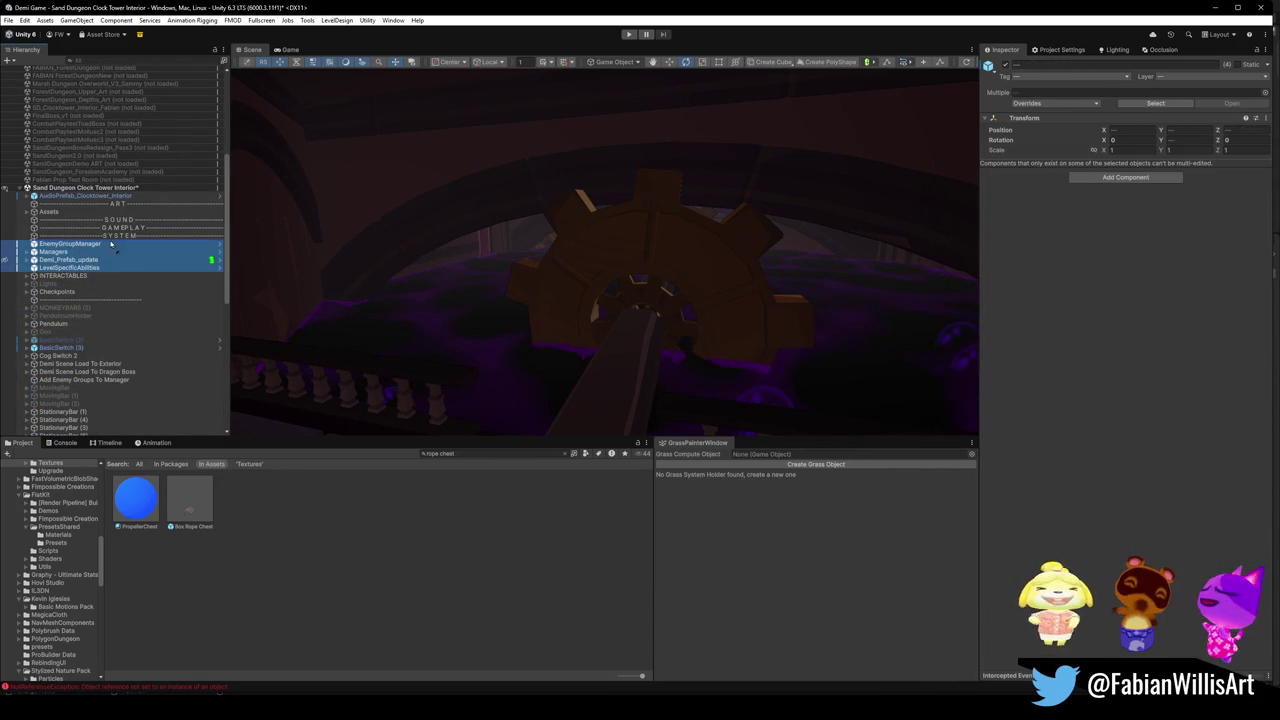
pyautogui.moveTo(123, 238); pyautogui.dragTo(123, 235)
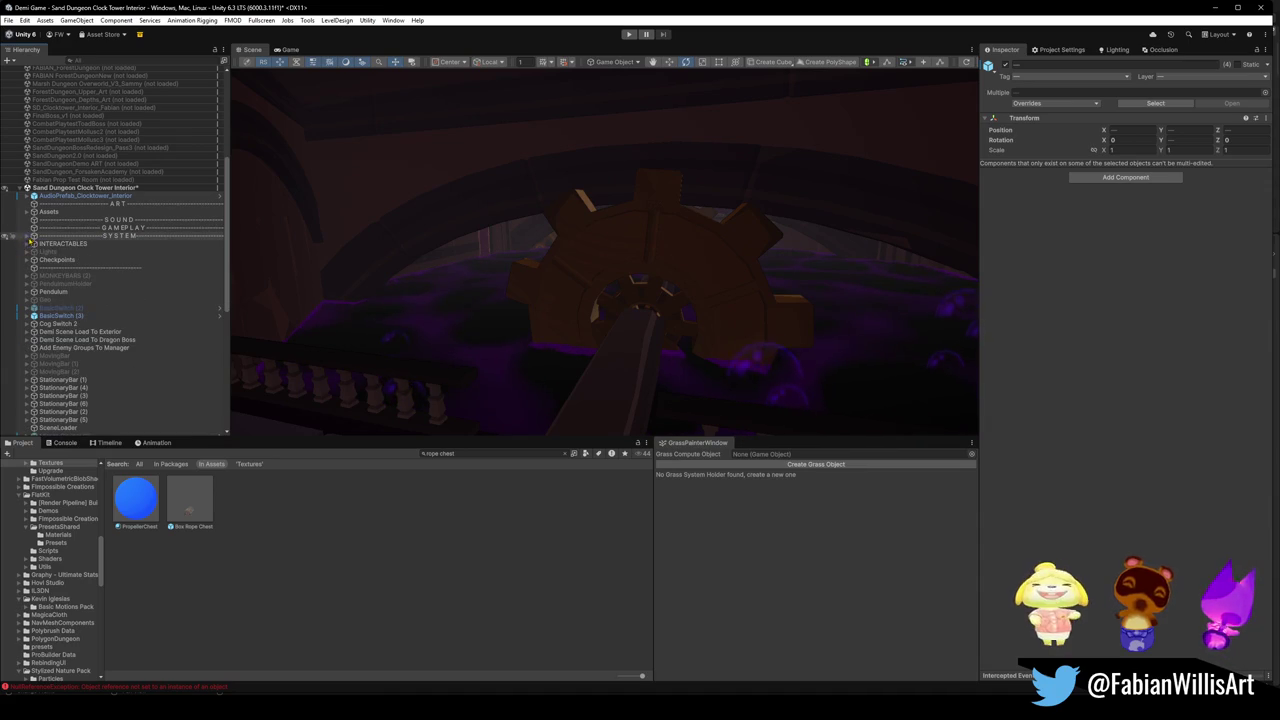
# Nest INTERACTABLES under Assets and move AudioPrefab_Clocktower_Interior under ART.
pyautogui.click(63, 244)
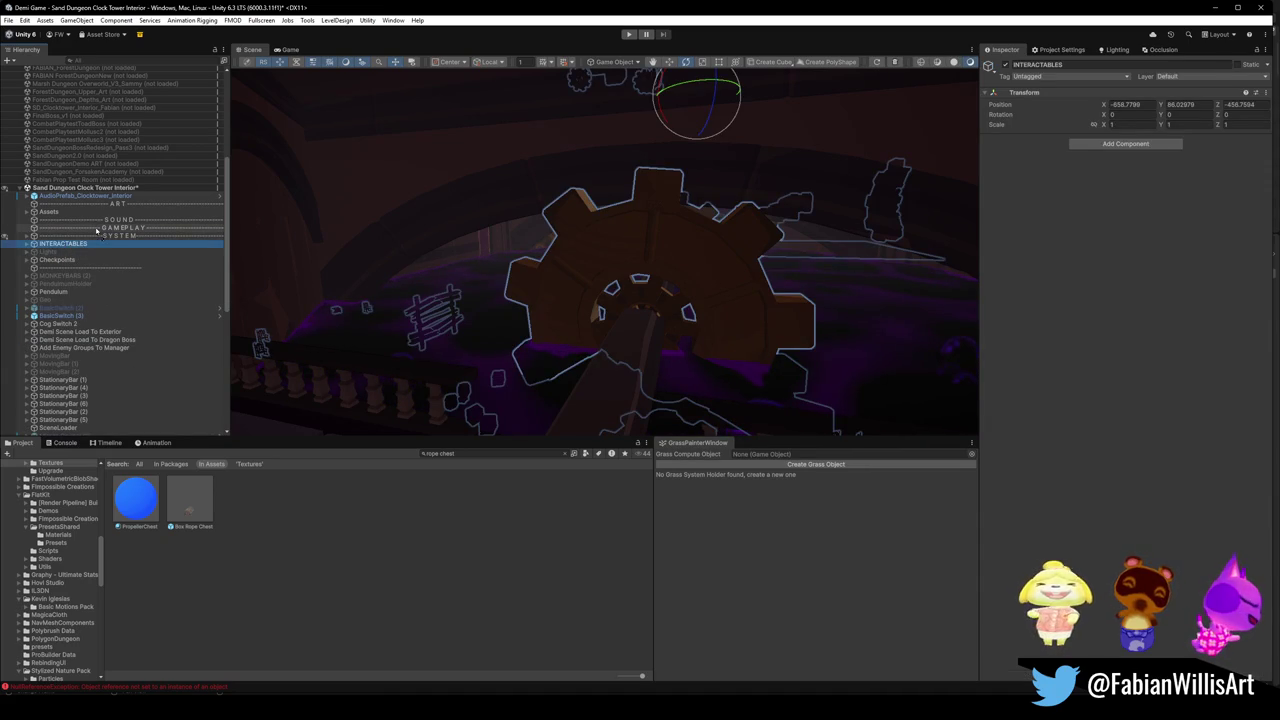
pyautogui.moveTo(70, 244); pyautogui.dragTo(65, 204)
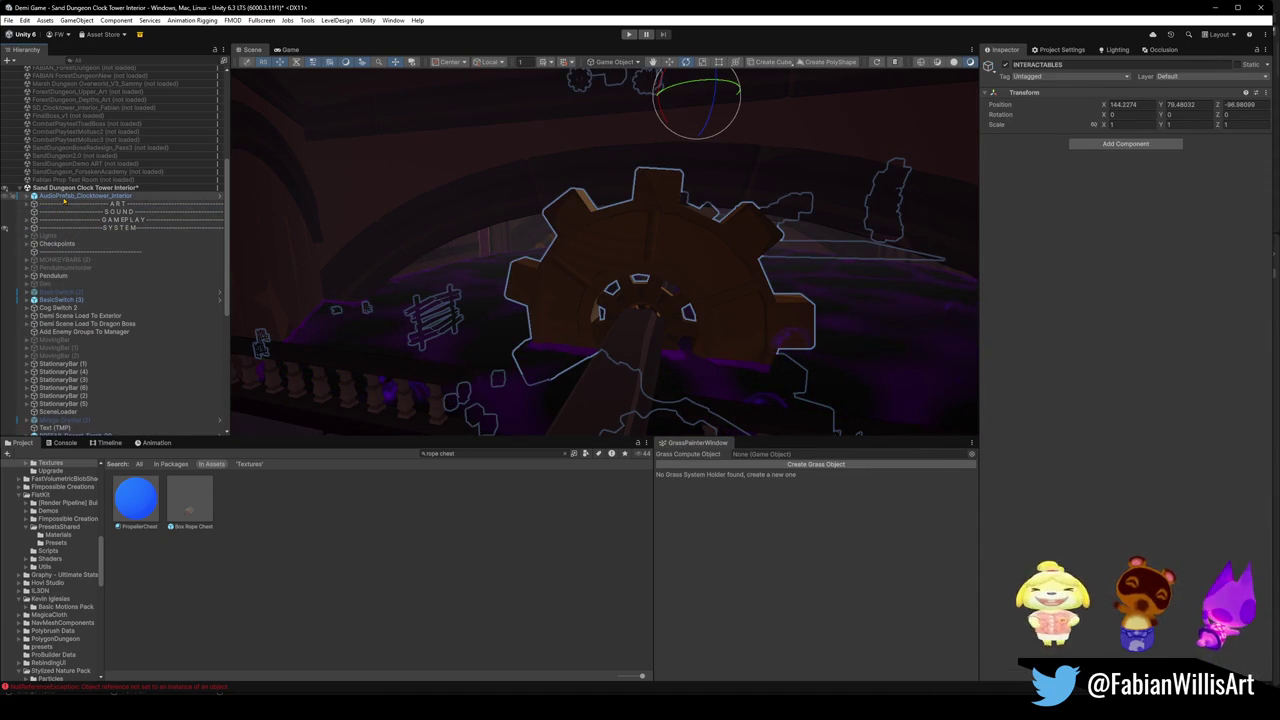
pyautogui.click(64, 197)
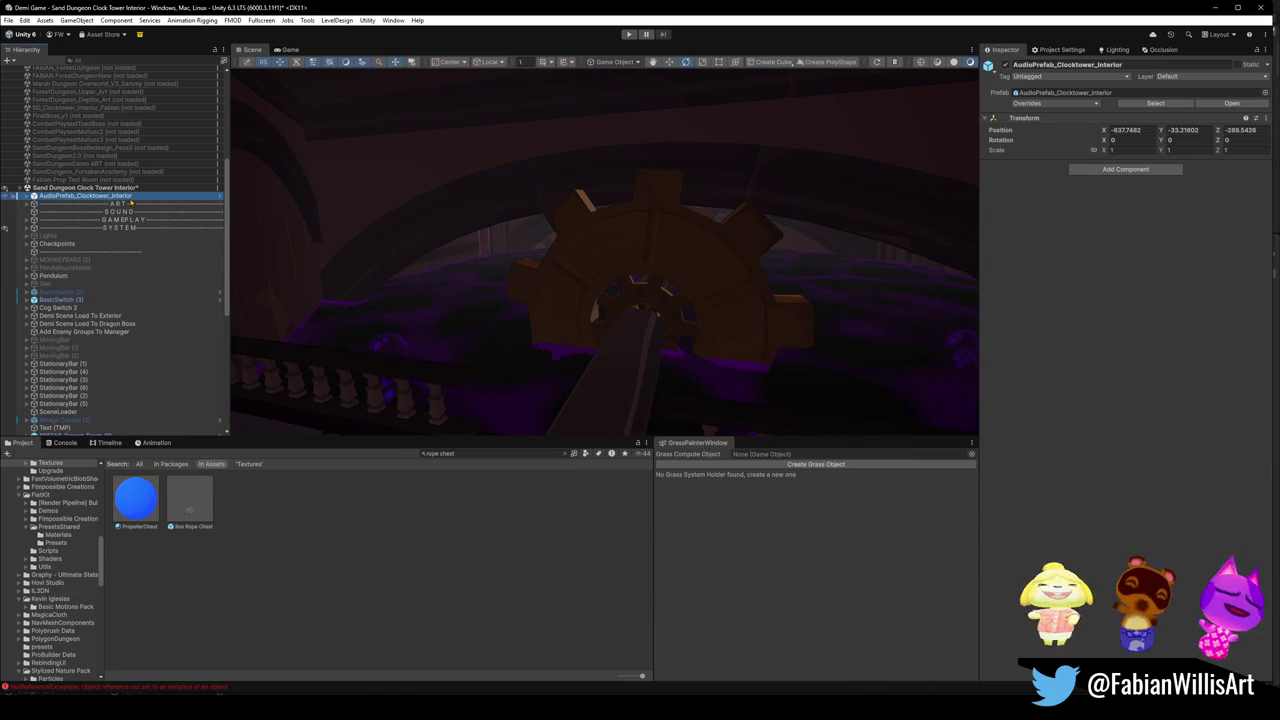
pyautogui.moveTo(130, 204); pyautogui.dragTo(128, 204)
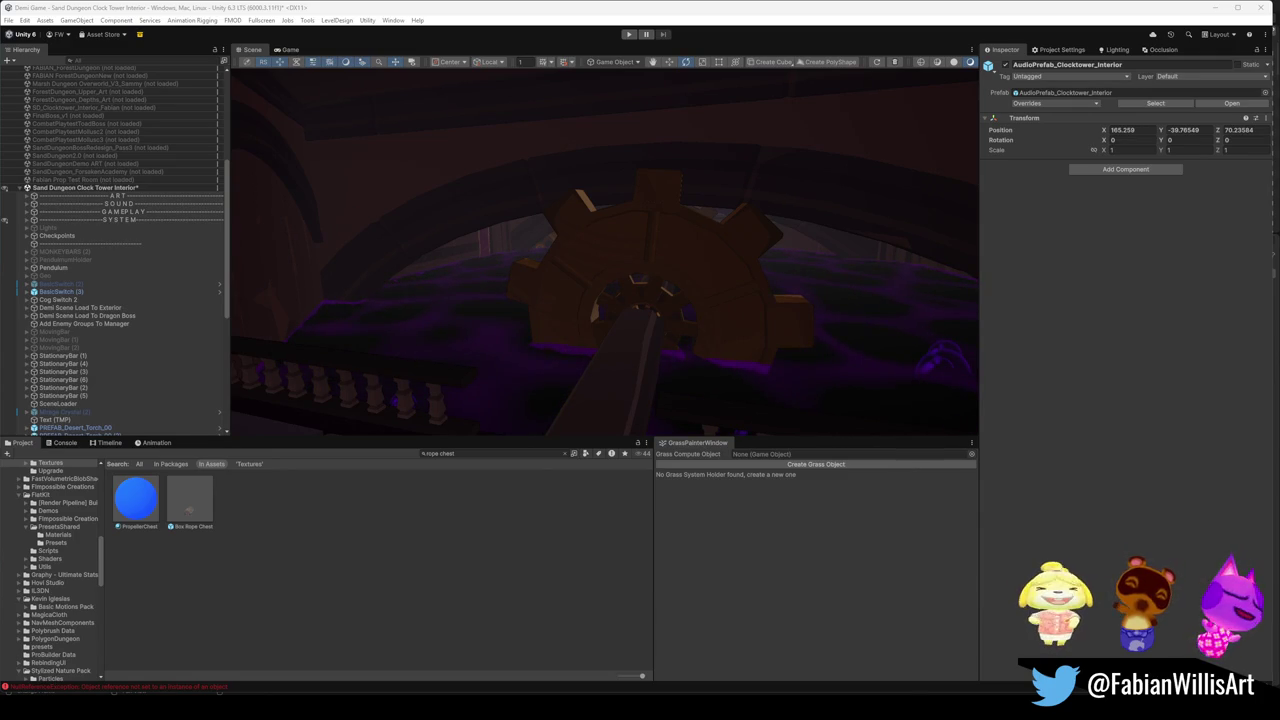
# Fly the Scene camera up to frame the hanging X sign and lit window, then enter Play mode.
pyautogui.moveTo(670, 355)
pyautogui.mouseDown()
pyautogui.moveTo(900, 263)
pyautogui.moveTo(837, 249)
pyautogui.moveTo(940, 283)
pyautogui.moveTo(634, 280)
pyautogui.moveTo(726, 243)
pyautogui.moveTo(752, 304)
pyautogui.moveTo(856, 322)
pyautogui.moveTo(862, 308)
pyautogui.mouseUp()
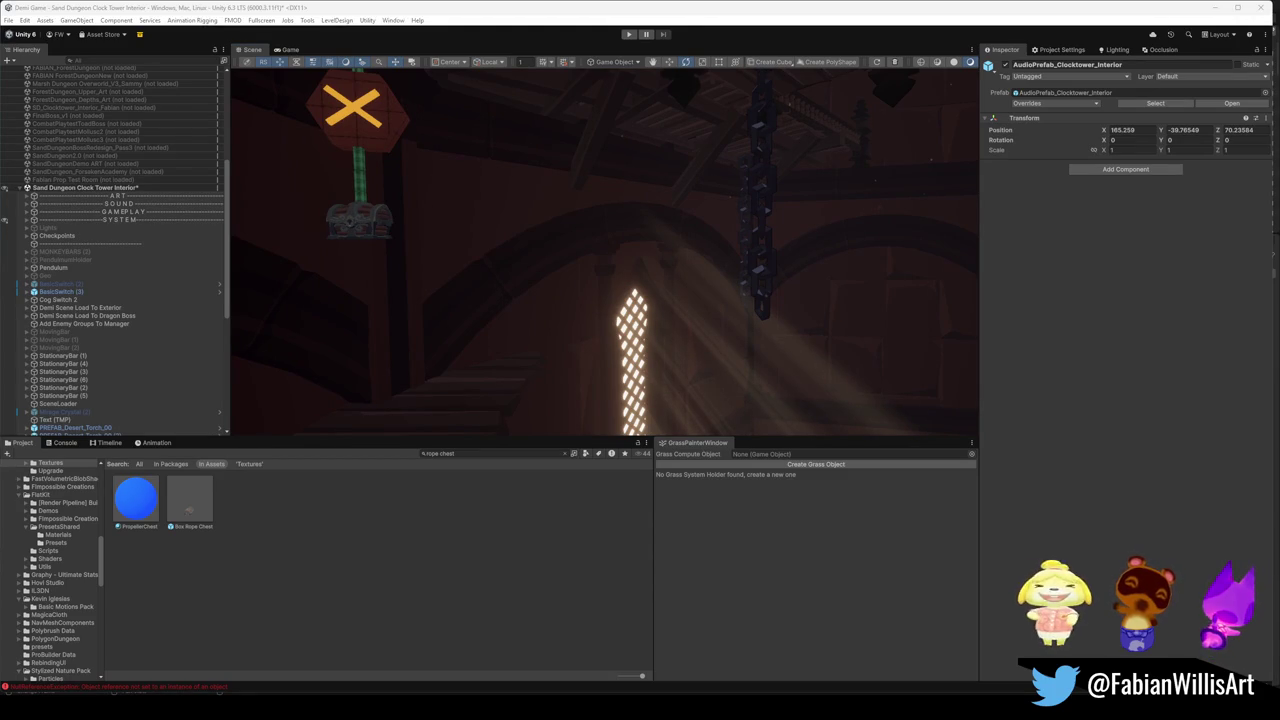
pyautogui.moveTo(862, 308)
pyautogui.mouseDown()
pyautogui.moveTo(809, 266)
pyautogui.moveTo(794, 294)
pyautogui.mouseUp()
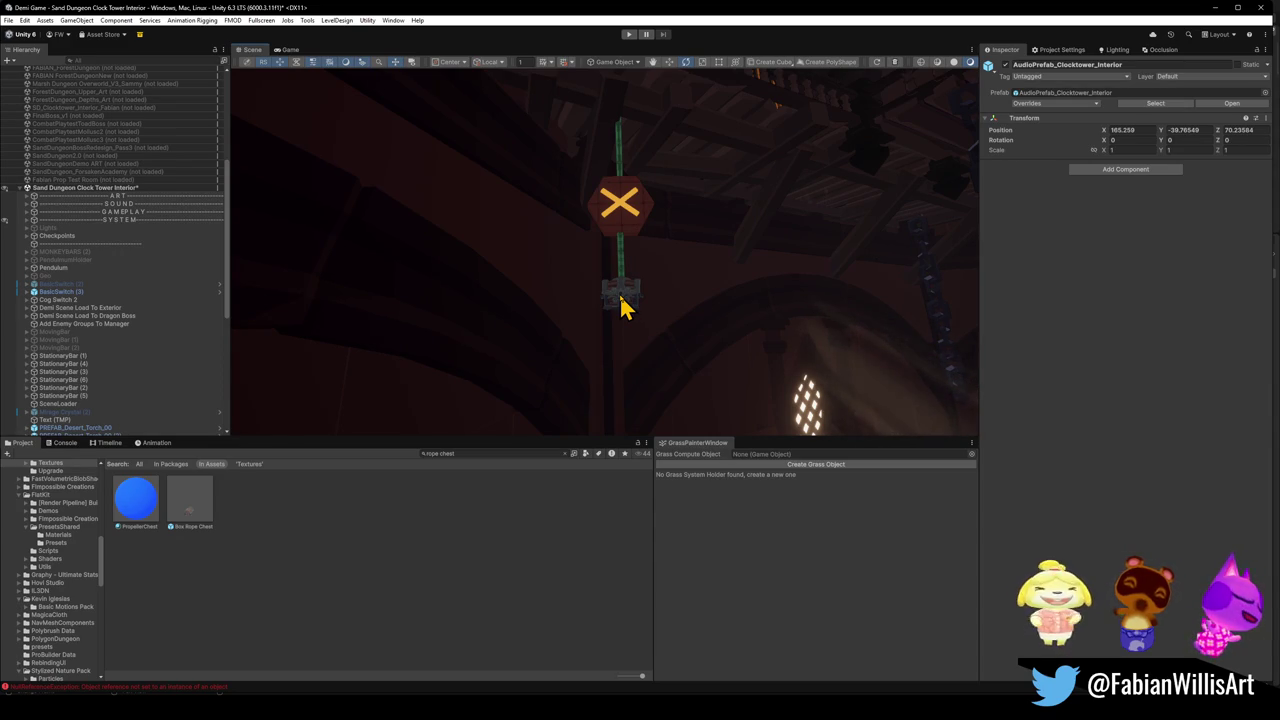
pyautogui.moveTo(677, 266)
pyautogui.mouseDown()
pyautogui.moveTo(686, 243)
pyautogui.moveTo(695, 262)
pyautogui.mouseUp()
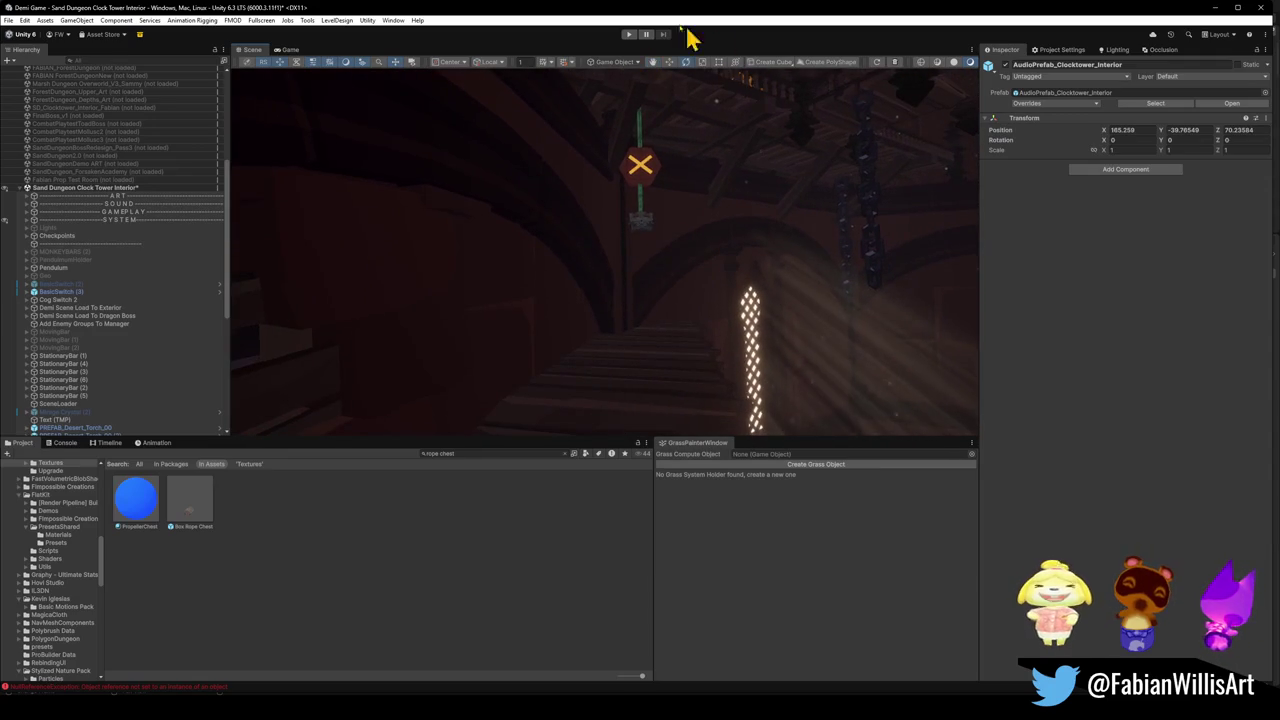
pyautogui.click(629, 36)
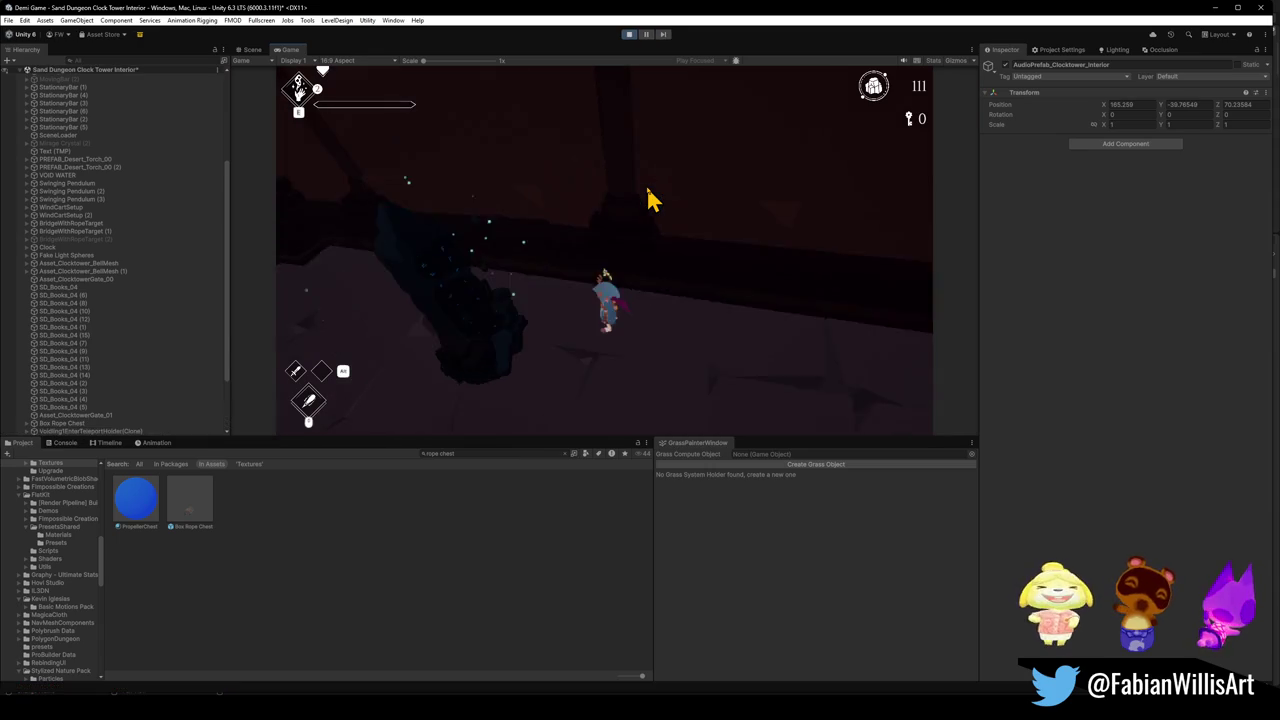
# Pause the running game, inspect the void water object in Scene view, then resume play.
pyautogui.click(570, 207)
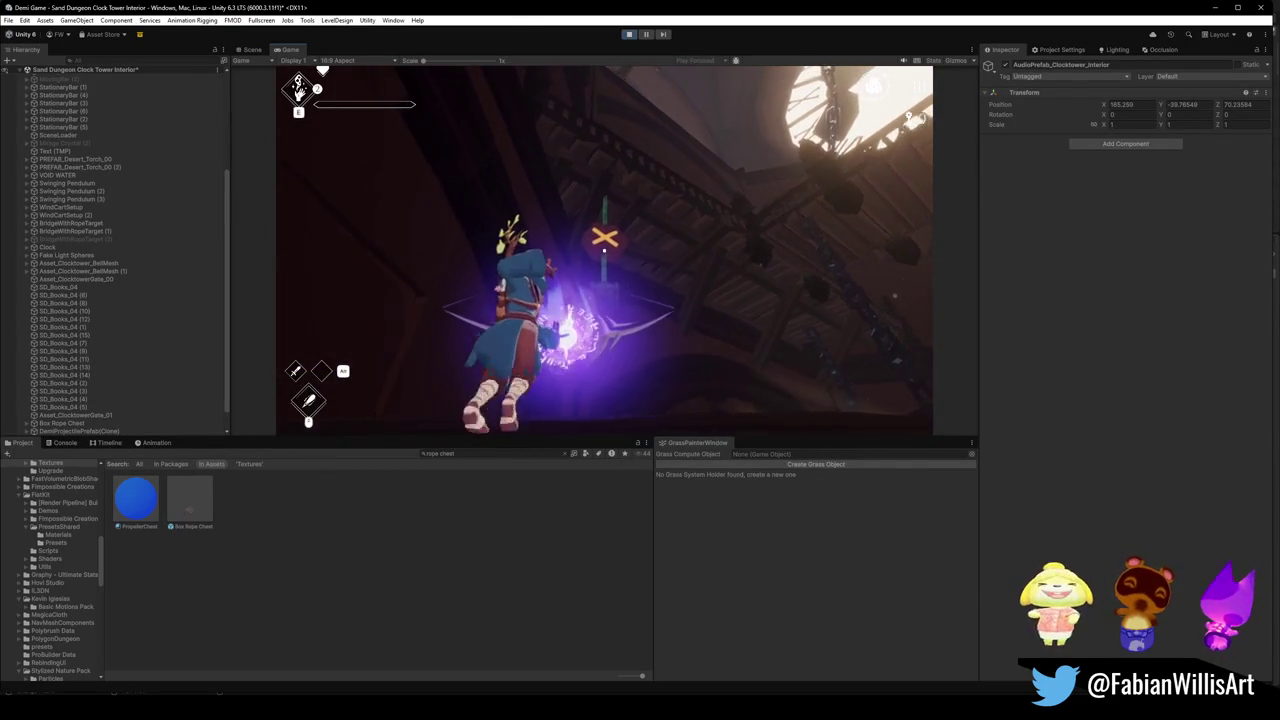
pyautogui.press('Escape')
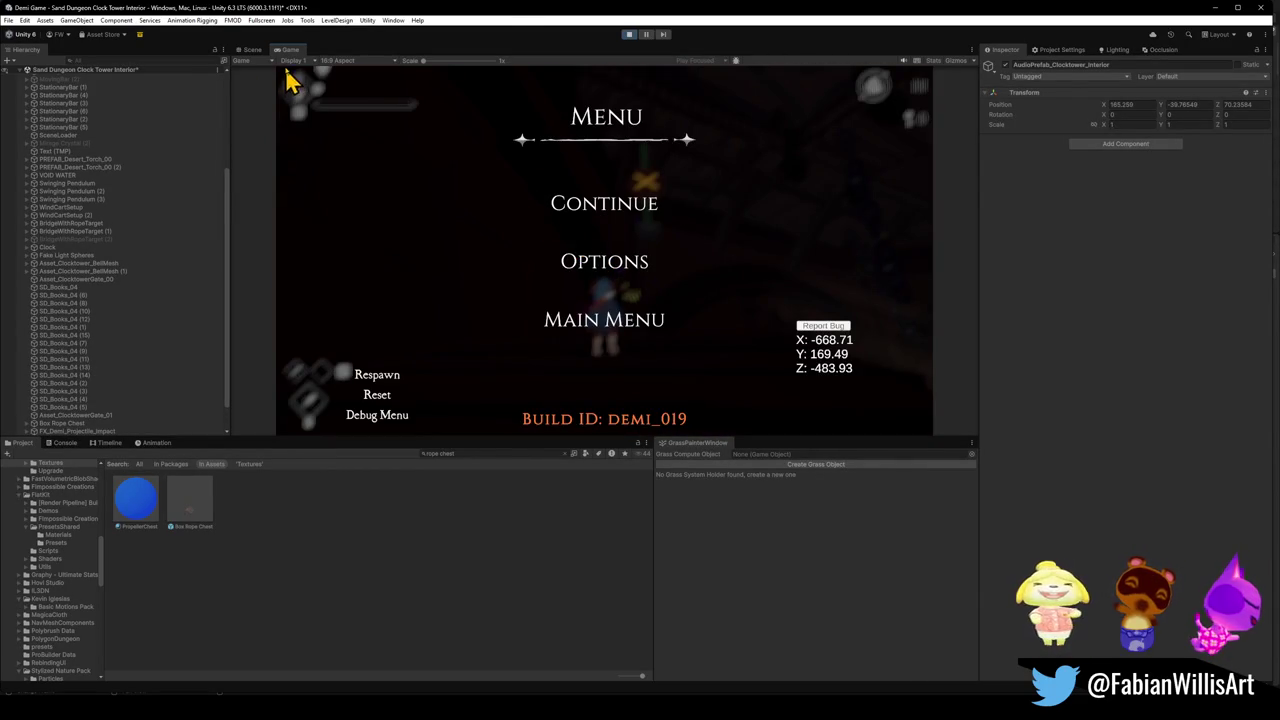
pyautogui.click(251, 50)
pyautogui.moveTo(569, 289); pyautogui.dragTo(583, 343)
pyautogui.click(709, 349)
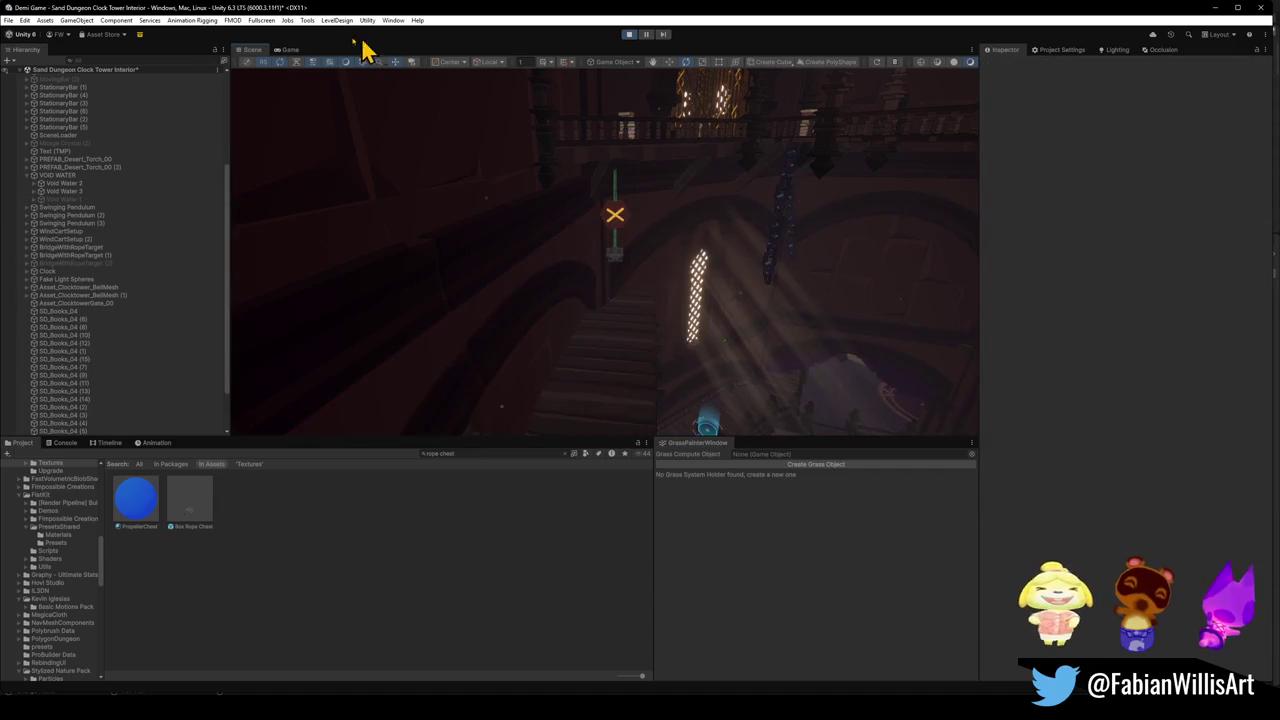
pyautogui.click(289, 50)
pyautogui.click(586, 220)
# Slash the X target, run and jump up the stairs, then pause and stop the playtest.
pyautogui.press('e')
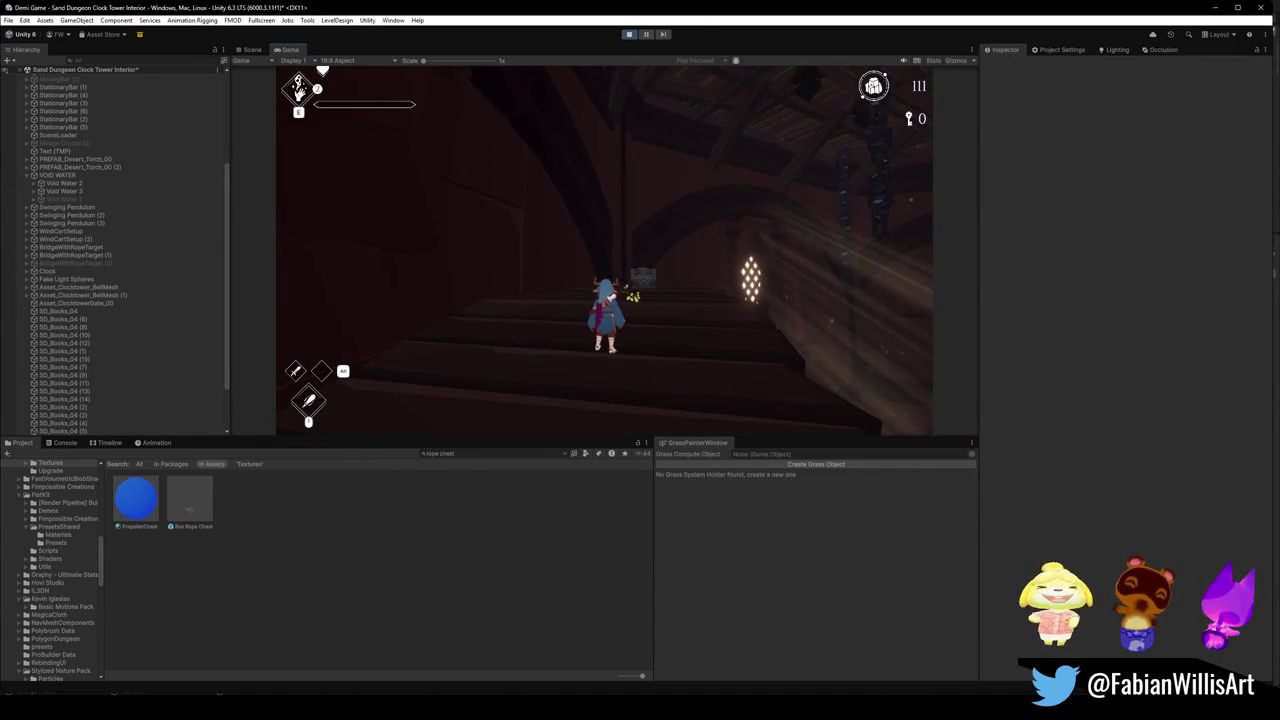
pyautogui.press('w')
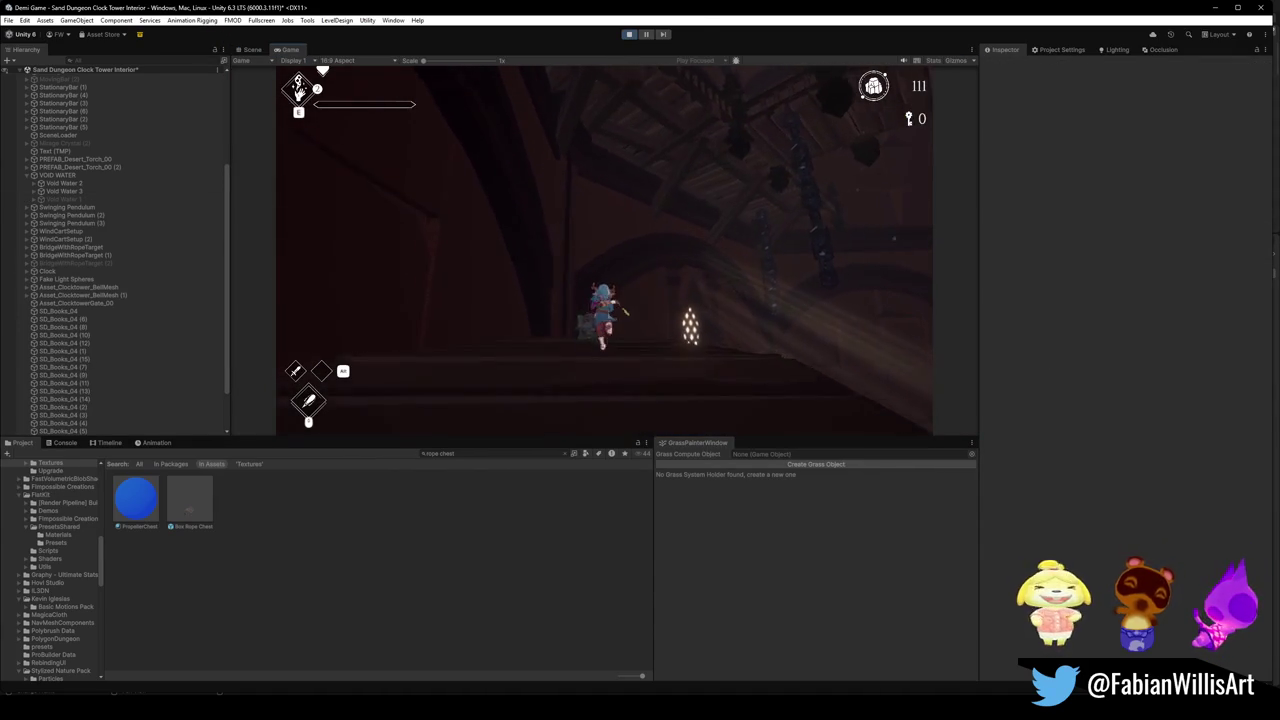
pyautogui.press('w')
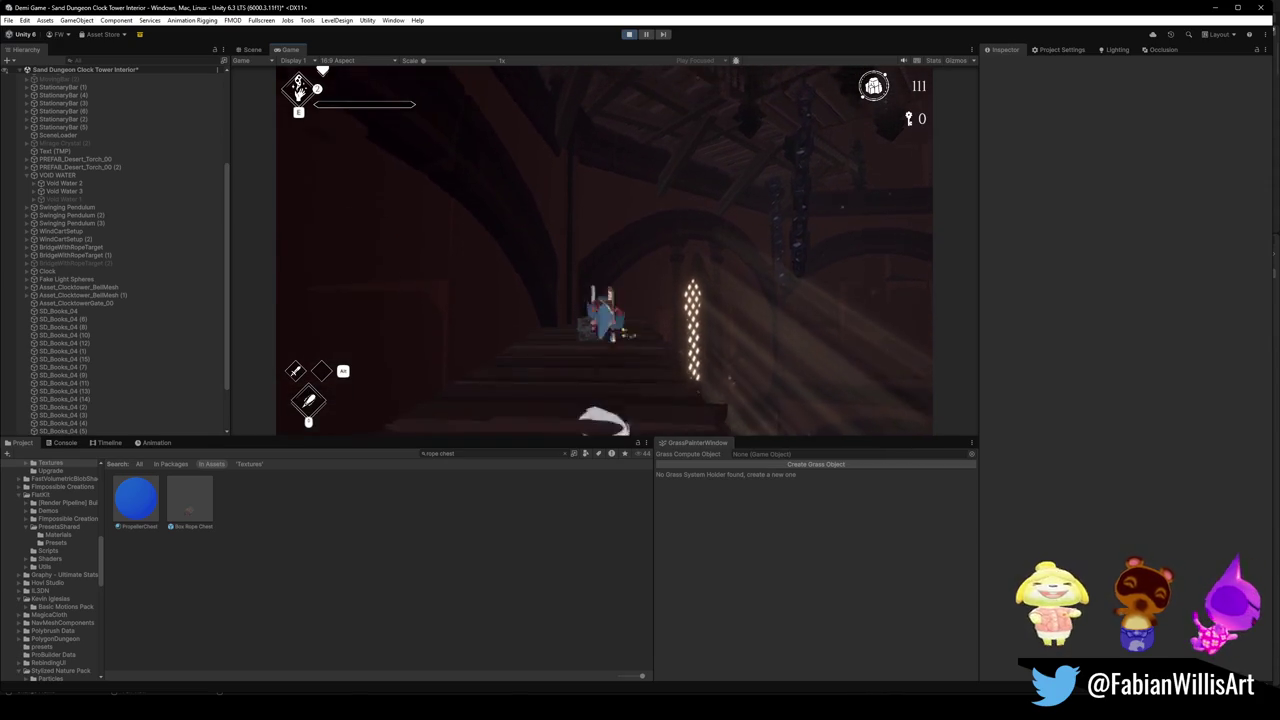
pyautogui.press('space')
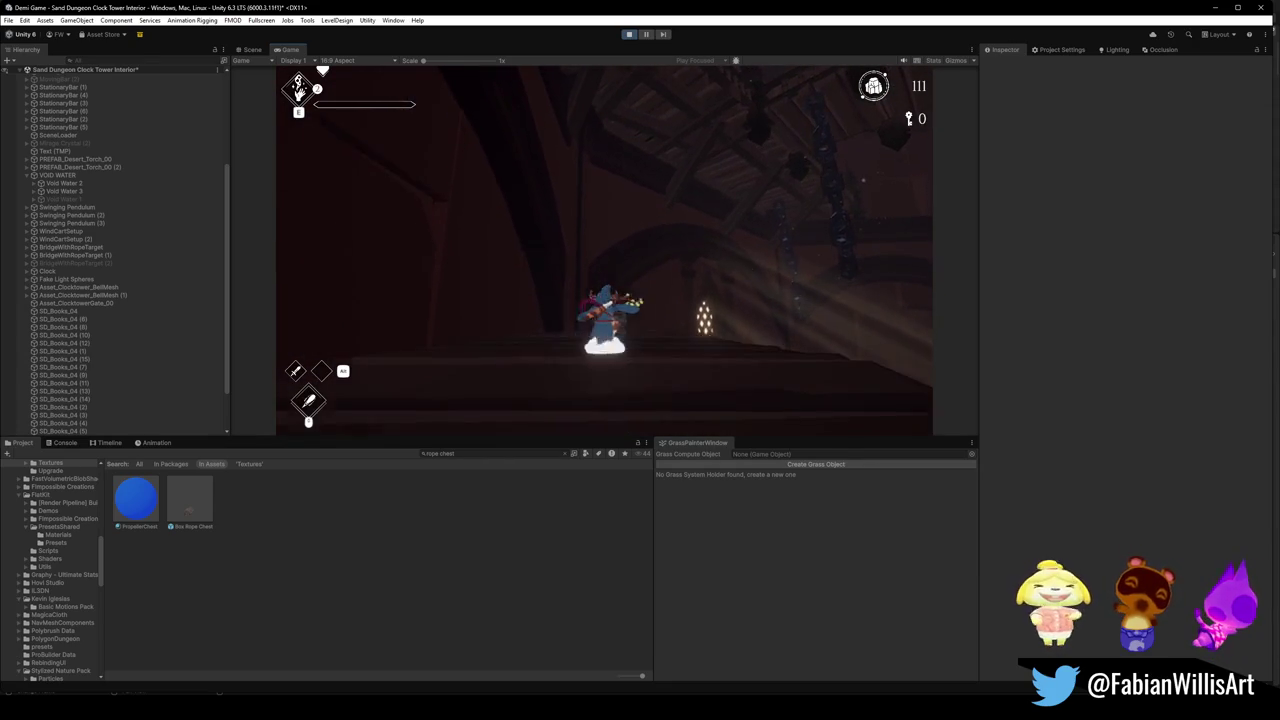
pyautogui.press('Escape')
pyautogui.click(628, 35)
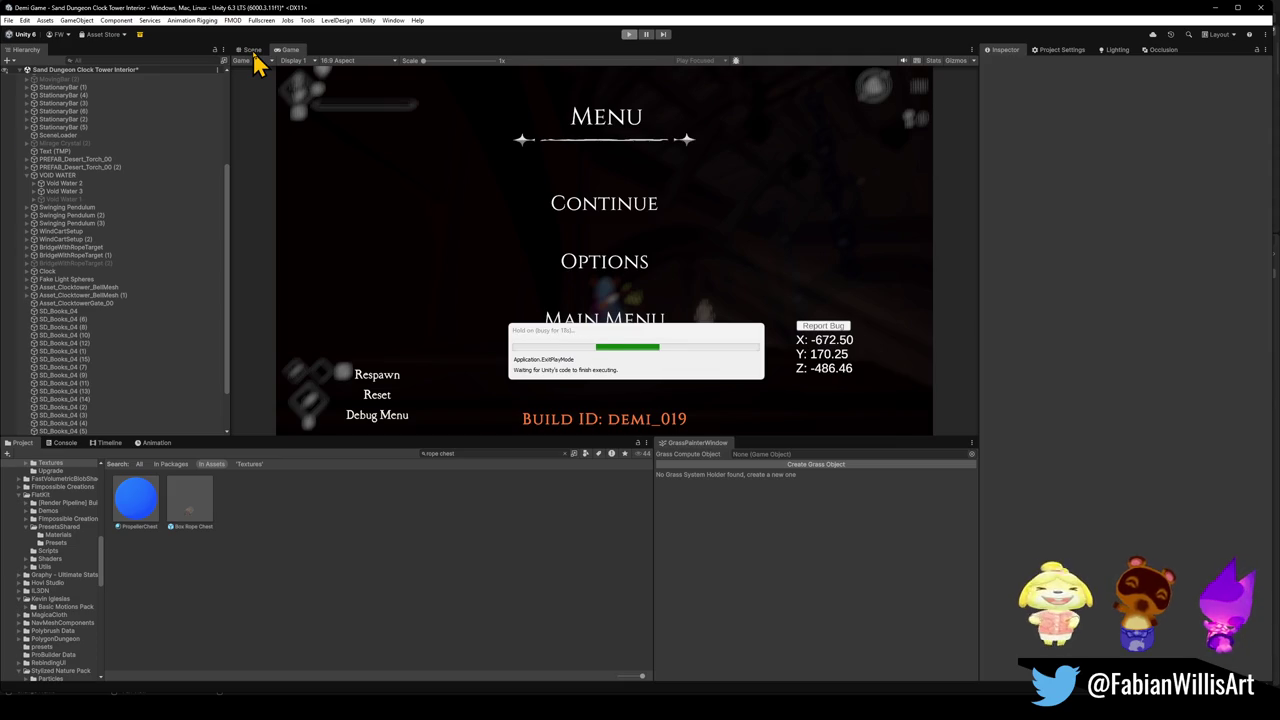
# Orbit the Scene camera around the stairs, X sign, chain and chest.
pyautogui.moveTo(611, 185)
pyautogui.mouseDown()
pyautogui.moveTo(626, 154)
pyautogui.moveTo(606, 188)
pyautogui.mouseUp()
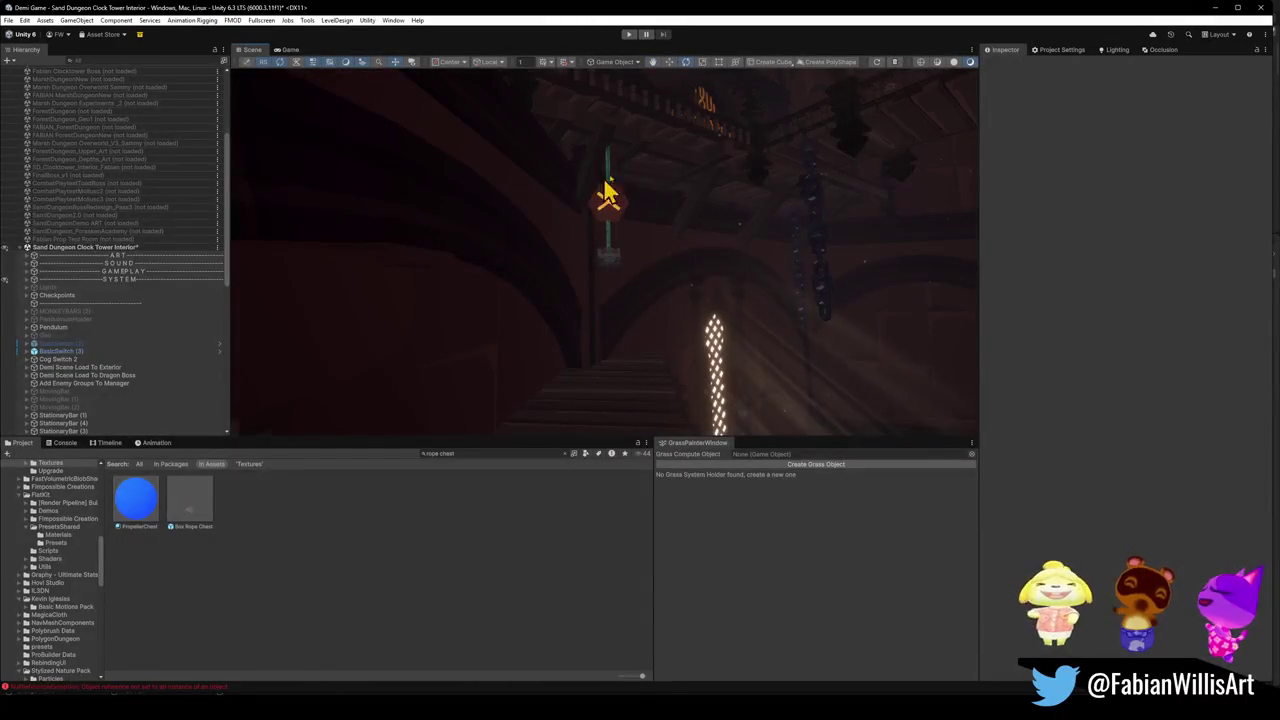
pyautogui.moveTo(537, 258); pyautogui.dragTo(517, 262)
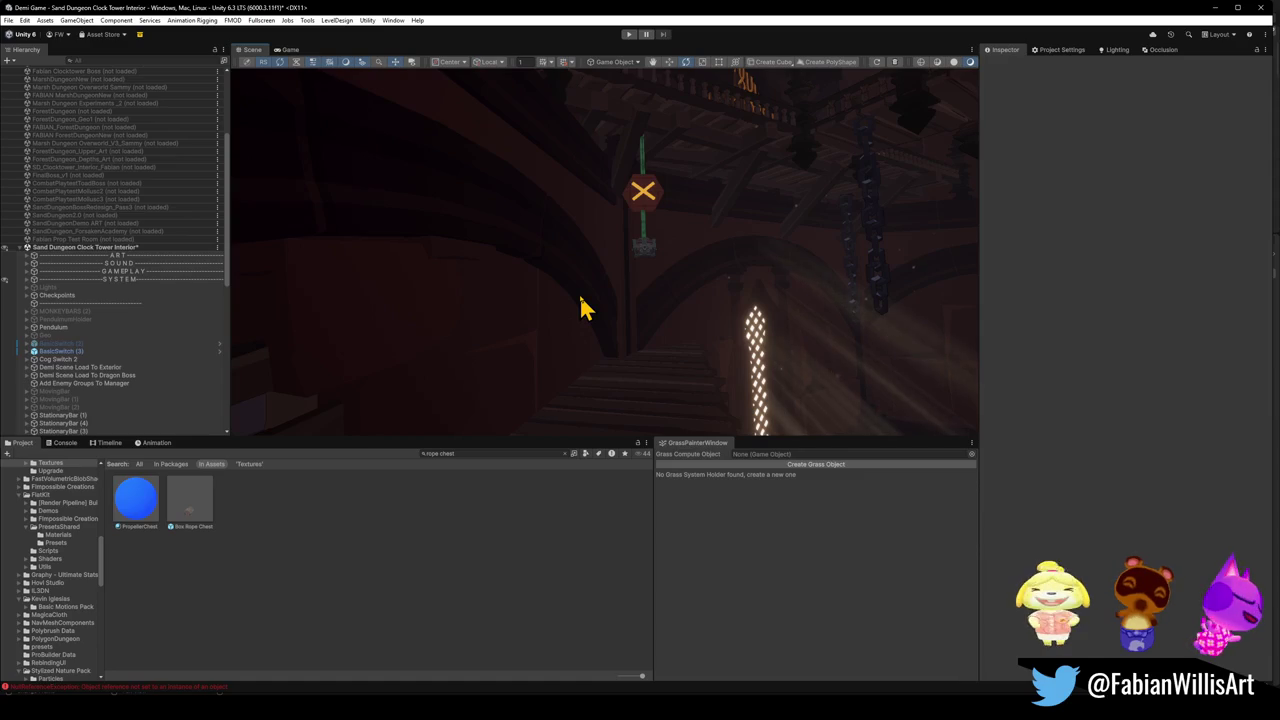
pyautogui.moveTo(651, 286)
pyautogui.mouseDown()
pyautogui.moveTo(666, 254)
pyautogui.moveTo(646, 231)
pyautogui.moveTo(620, 314)
pyautogui.mouseUp()
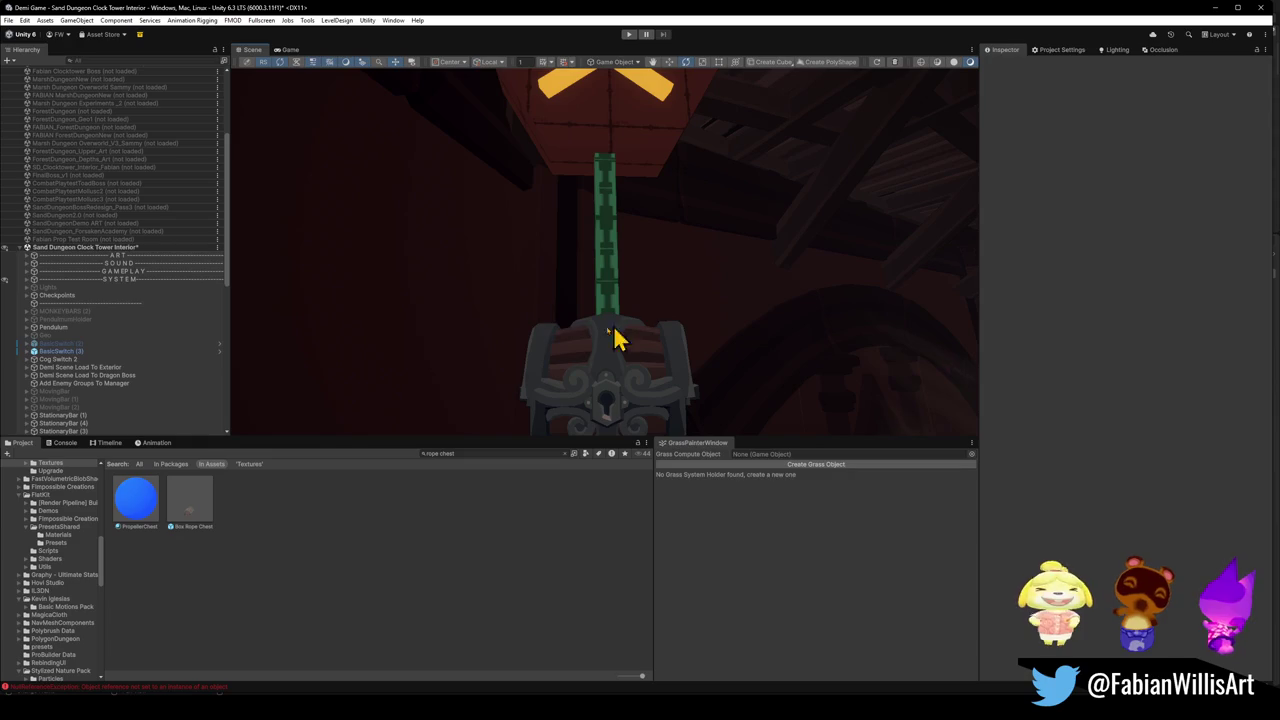
pyautogui.moveTo(676, 338)
pyautogui.mouseDown()
pyautogui.moveTo(626, 306)
pyautogui.moveTo(566, 232)
pyautogui.mouseUp()
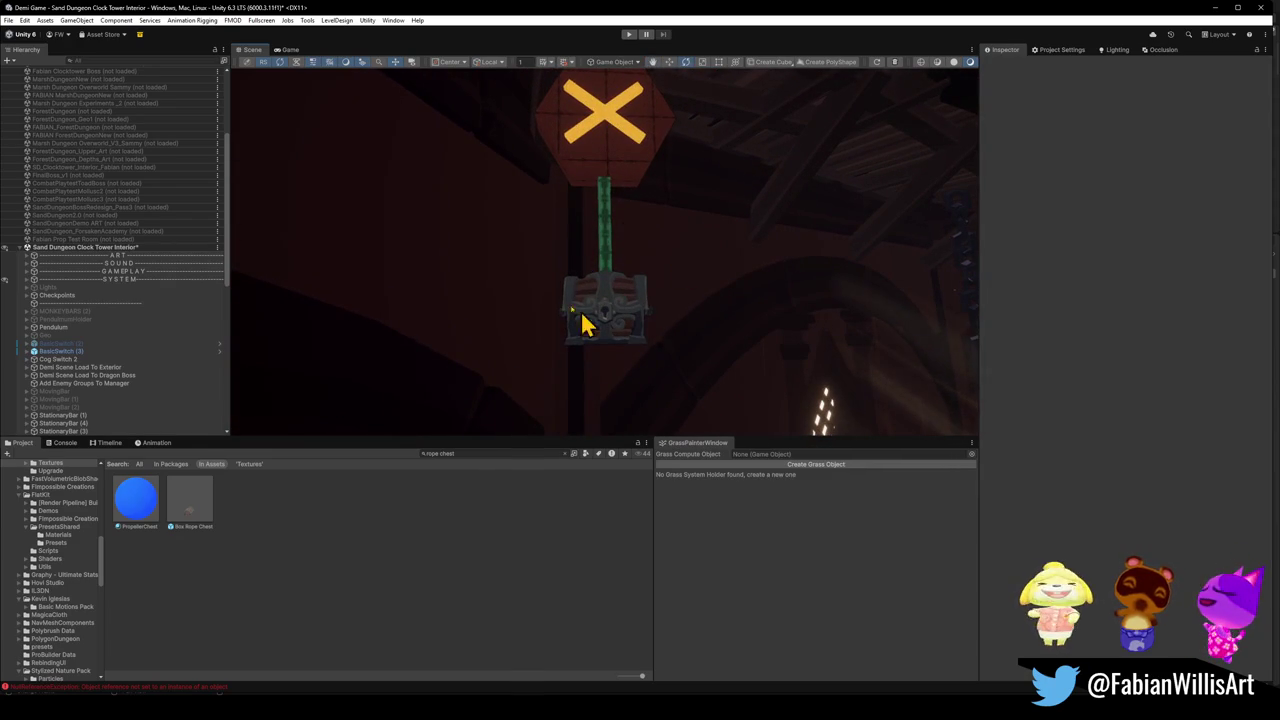
pyautogui.moveTo(636, 296)
pyautogui.mouseDown()
pyautogui.moveTo(988, 403)
pyautogui.moveTo(526, 266)
pyautogui.moveTo(540, 248)
pyautogui.moveTo(511, 254)
pyautogui.moveTo(596, 252)
pyautogui.mouseUp()
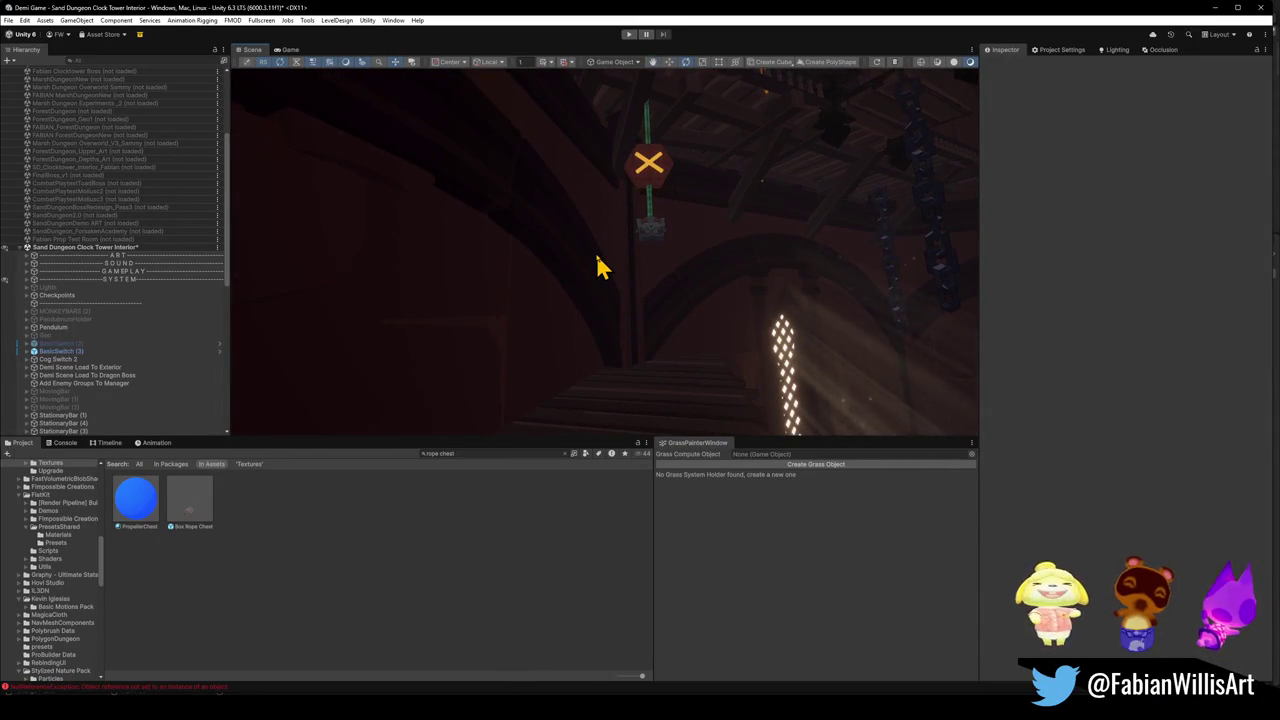
# Orbit through the corridor to the circular floor-seal room with chandelier and enemies, and select the seal.
pyautogui.moveTo(597, 265)
pyautogui.mouseDown()
pyautogui.moveTo(529, 303)
pyautogui.moveTo(597, 317)
pyautogui.moveTo(737, 296)
pyautogui.moveTo(737, 309)
pyautogui.moveTo(650, 300)
pyautogui.moveTo(911, 331)
pyautogui.moveTo(776, 396)
pyautogui.moveTo(420, 311)
pyautogui.moveTo(451, 280)
pyautogui.moveTo(518, 317)
pyautogui.moveTo(609, 309)
pyautogui.moveTo(574, 303)
pyautogui.moveTo(537, 315)
pyautogui.moveTo(680, 343)
pyautogui.moveTo(531, 320)
pyautogui.moveTo(643, 289)
pyautogui.moveTo(609, 306)
pyautogui.moveTo(734, 209)
pyautogui.moveTo(725, 238)
pyautogui.moveTo(700, 244)
pyautogui.mouseUp()
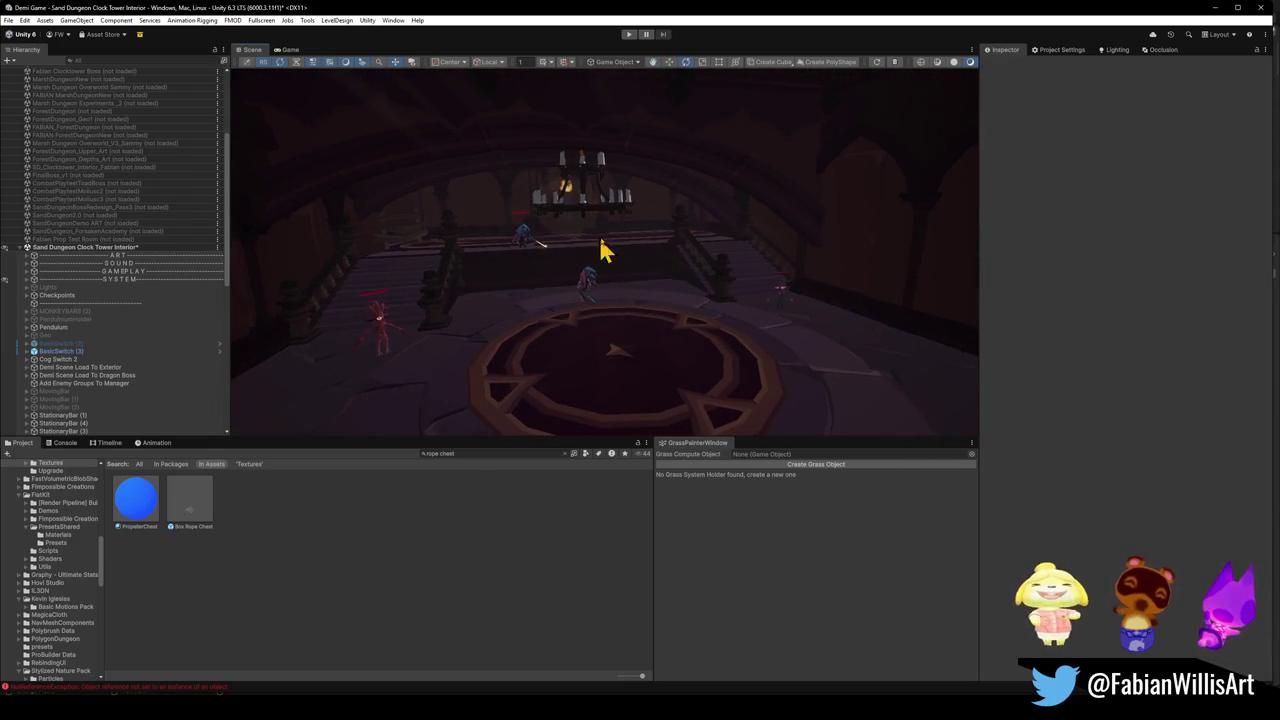
pyautogui.moveTo(674, 343)
pyautogui.mouseDown()
pyautogui.moveTo(510, 335)
pyautogui.moveTo(765, 303)
pyautogui.mouseUp()
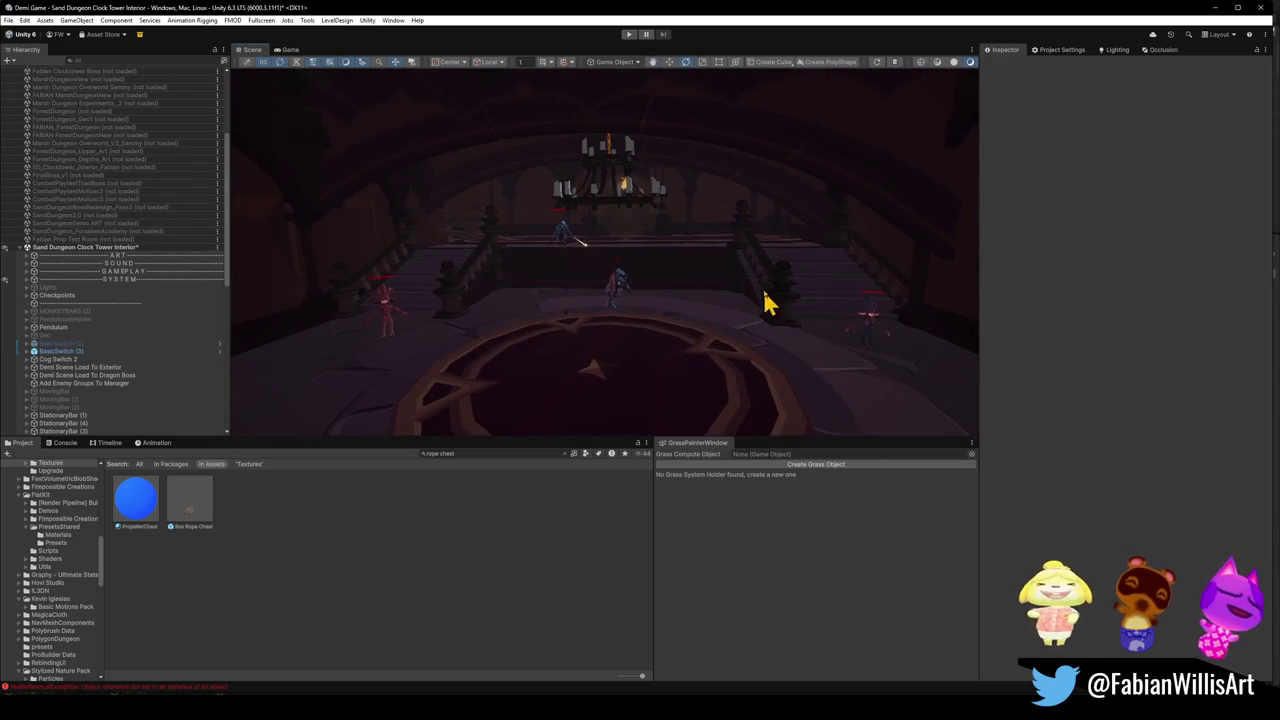
pyautogui.moveTo(686, 320); pyautogui.dragTo(786, 320)
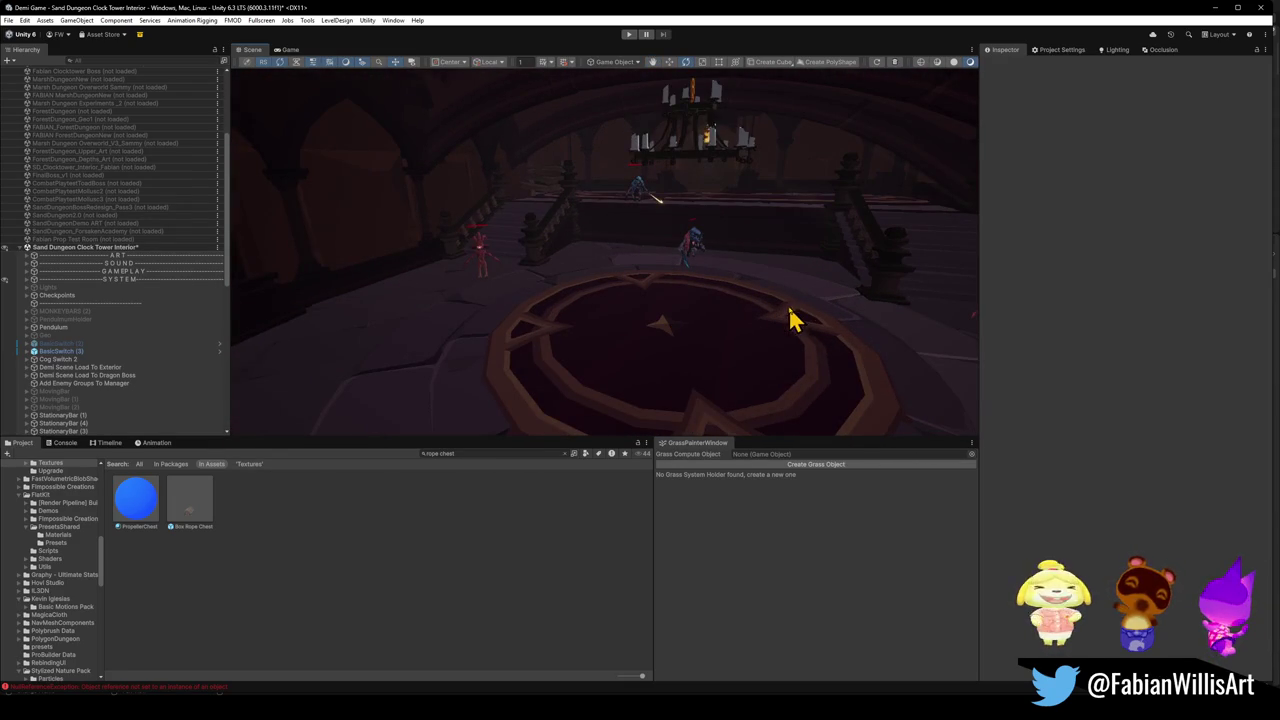
pyautogui.moveTo(754, 361)
pyautogui.mouseDown()
pyautogui.moveTo(763, 337)
pyautogui.moveTo(512, 284)
pyautogui.mouseUp()
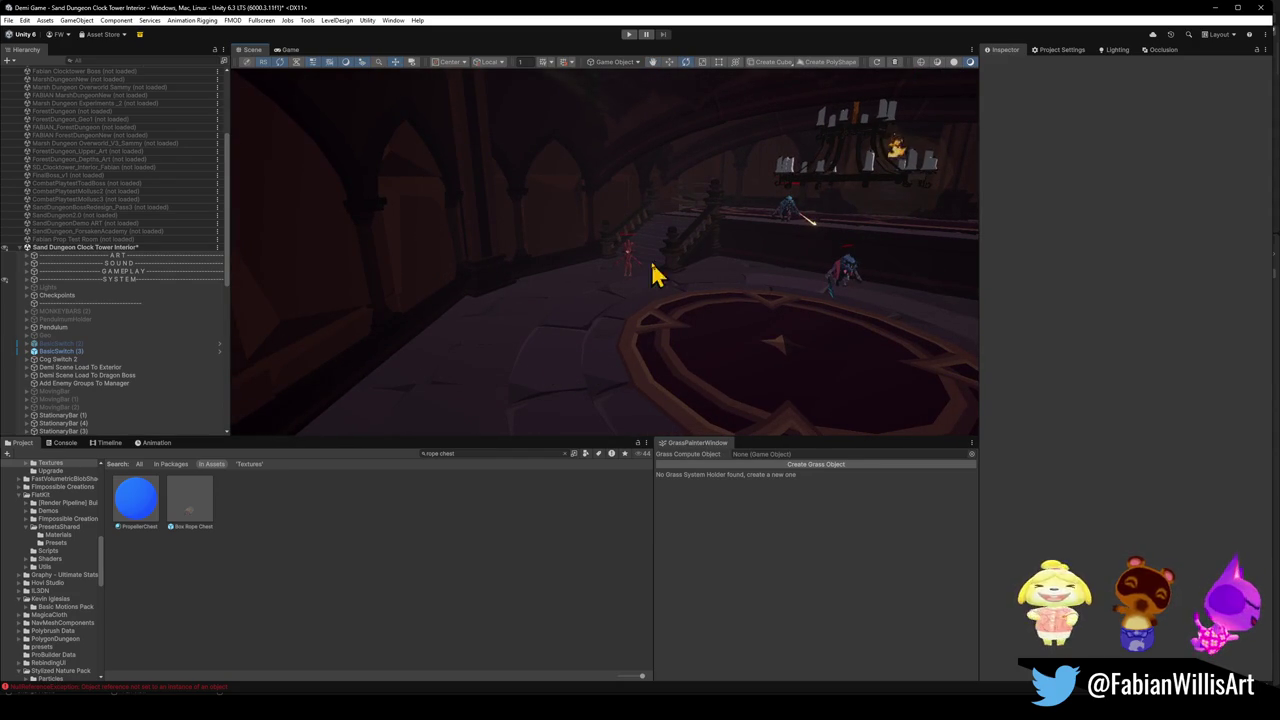
pyautogui.moveTo(778, 232)
pyautogui.mouseDown()
pyautogui.moveTo(643, 357)
pyautogui.moveTo(674, 351)
pyautogui.moveTo(674, 386)
pyautogui.moveTo(649, 334)
pyautogui.moveTo(666, 357)
pyautogui.moveTo(722, 358)
pyautogui.moveTo(663, 329)
pyautogui.moveTo(523, 343)
pyautogui.moveTo(709, 309)
pyautogui.moveTo(497, 309)
pyautogui.moveTo(526, 320)
pyautogui.moveTo(514, 363)
pyautogui.mouseUp()
pyautogui.click(516, 364)
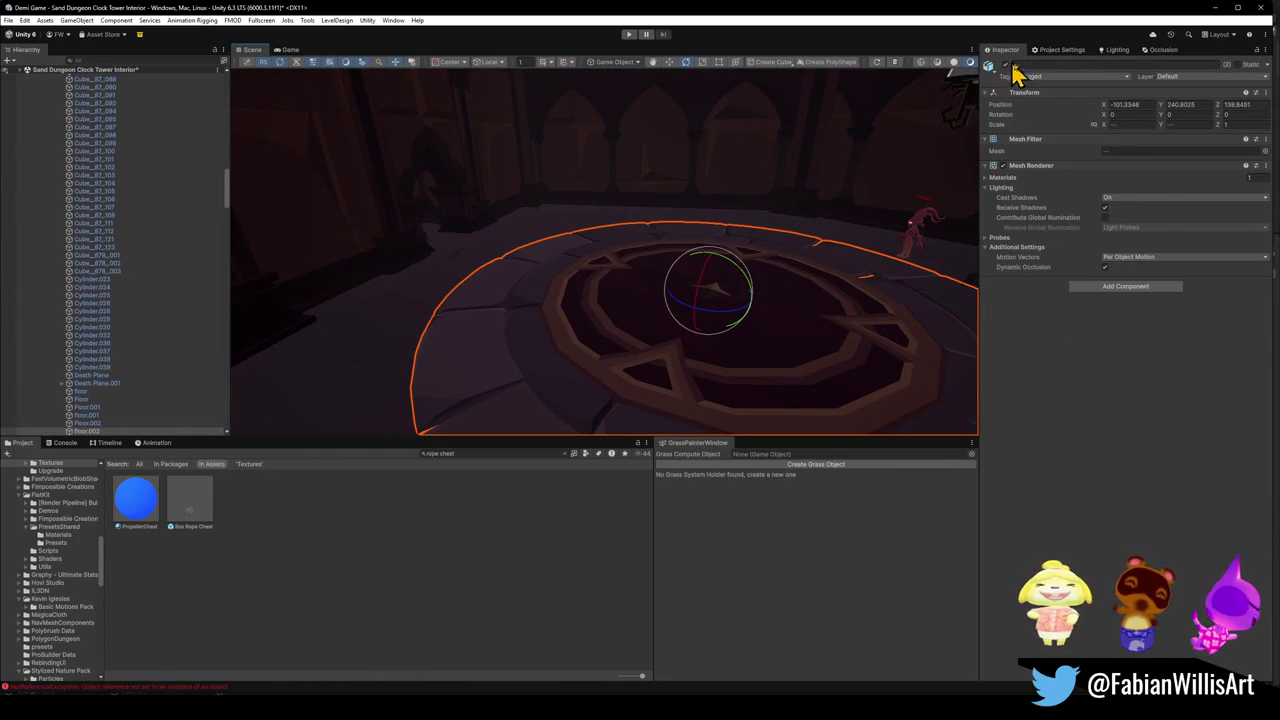
# Preview the room with the floor seal deactivated, restore it with Ctrl+Z, then fly to the clock face.
pyautogui.click(1005, 64)
pyautogui.moveTo(666, 317)
pyautogui.mouseDown()
pyautogui.moveTo(640, 323)
pyautogui.moveTo(686, 329)
pyautogui.moveTo(603, 331)
pyautogui.moveTo(643, 349)
pyautogui.moveTo(447, 323)
pyautogui.moveTo(874, 209)
pyautogui.mouseUp()
pyautogui.hotkey('ctrl', 'z')
pyautogui.click(388, 645)
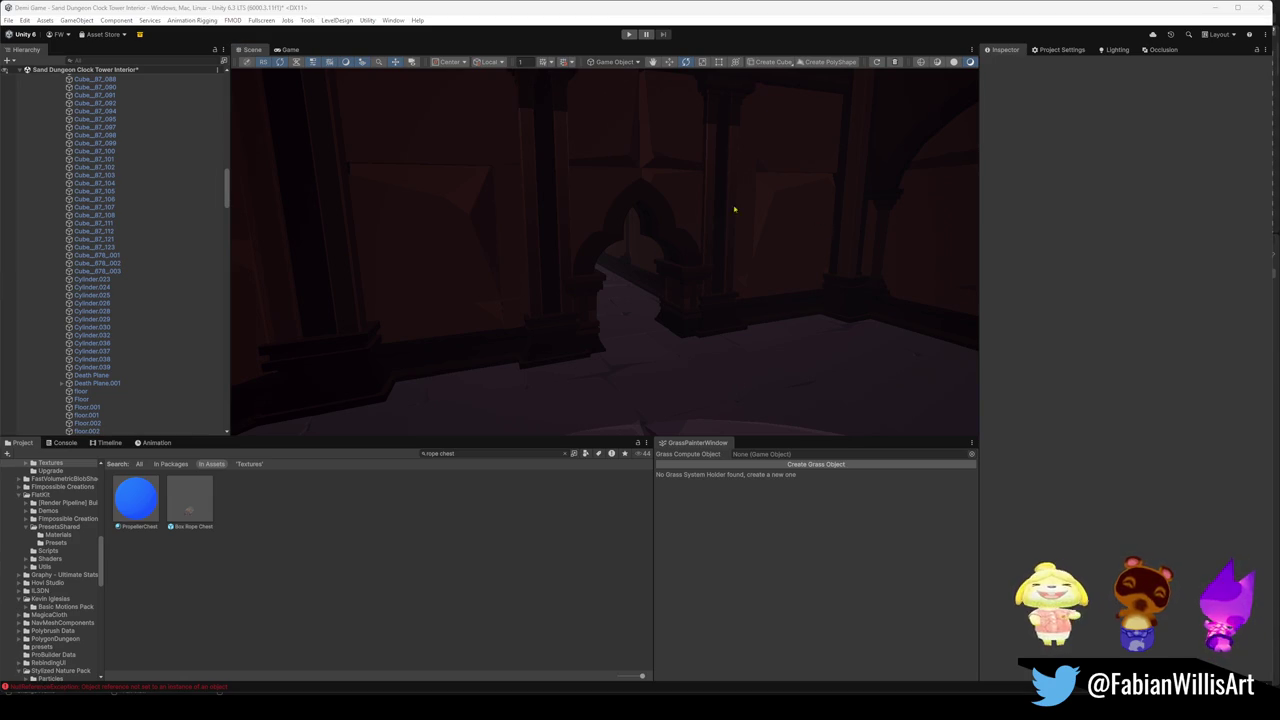
pyautogui.moveTo(667, 316)
pyautogui.mouseDown()
pyautogui.moveTo(729, 271)
pyautogui.moveTo(694, 289)
pyautogui.moveTo(654, 286)
pyautogui.moveTo(684, 273)
pyautogui.moveTo(645, 269)
pyautogui.mouseUp()
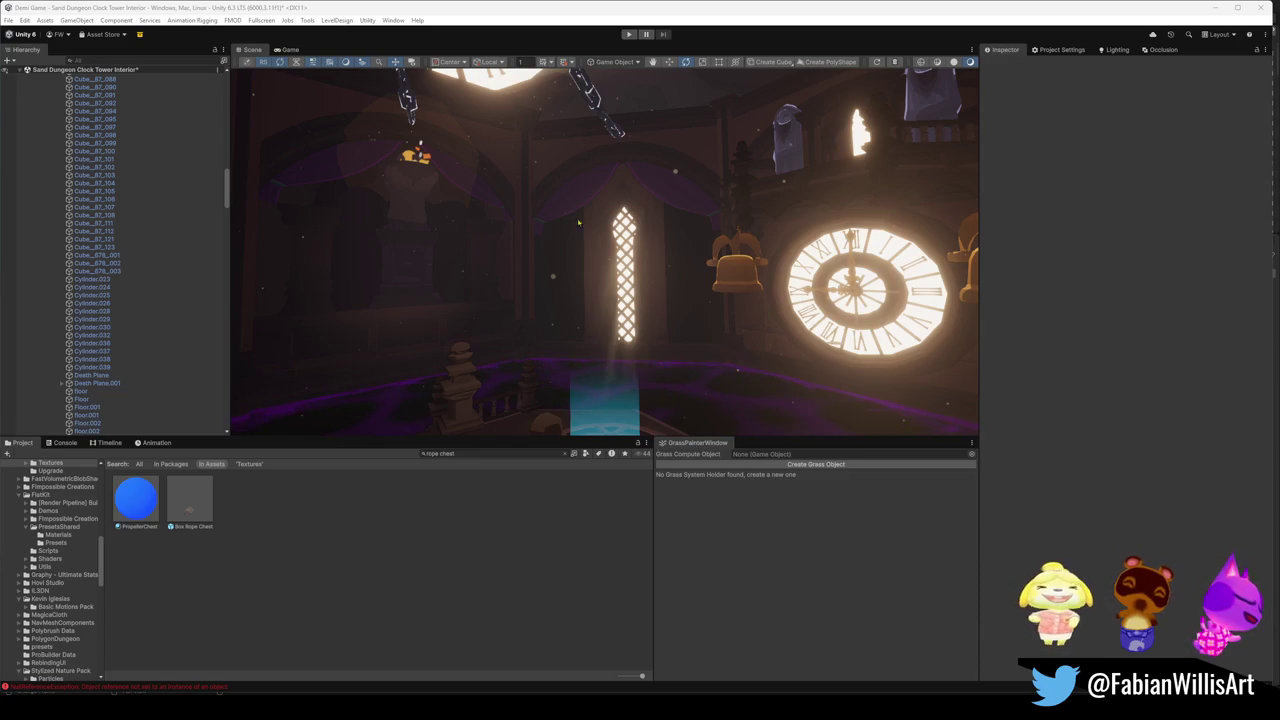
pyautogui.moveTo(651, 253)
pyautogui.mouseDown()
pyautogui.moveTo(700, 289)
pyautogui.moveTo(763, 297)
pyautogui.moveTo(549, 251)
pyautogui.moveTo(557, 281)
pyautogui.moveTo(647, 287)
pyautogui.moveTo(753, 389)
pyautogui.moveTo(766, 371)
pyautogui.moveTo(743, 346)
pyautogui.moveTo(858, 337)
pyautogui.moveTo(770, 290)
pyautogui.moveTo(784, 302)
pyautogui.moveTo(743, 297)
pyautogui.moveTo(764, 297)
pyautogui.mouseUp()
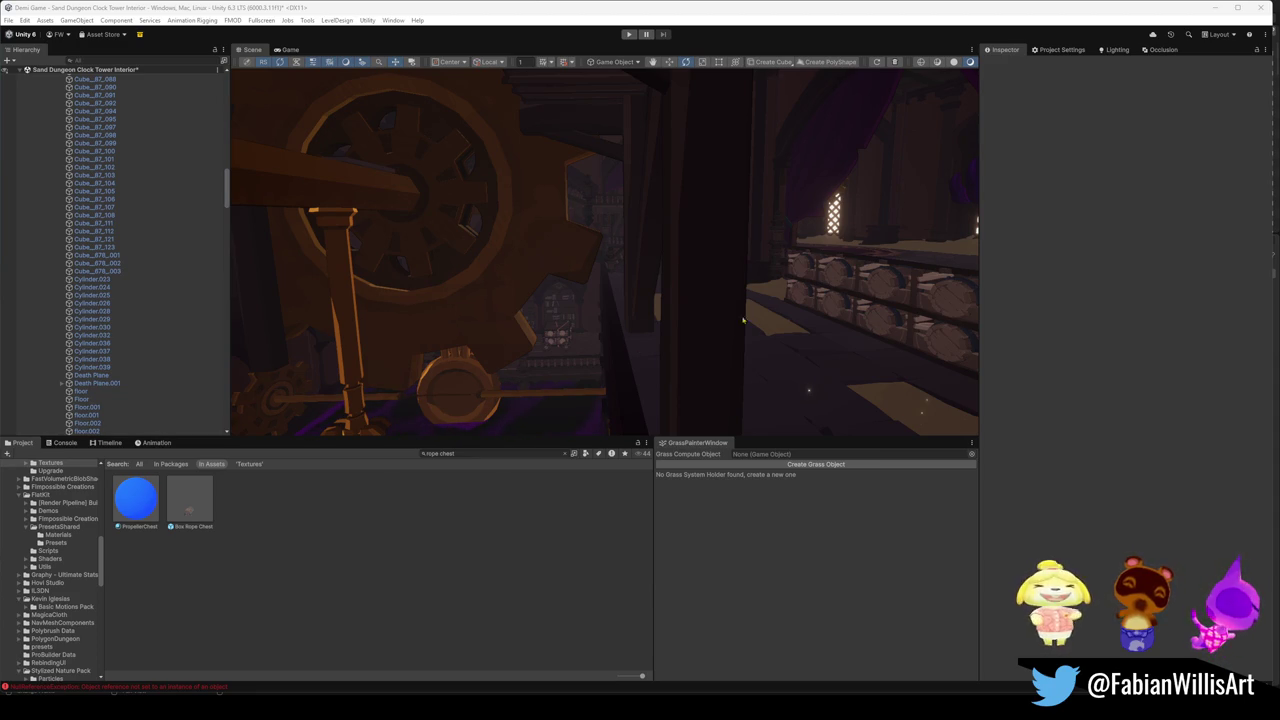
# Fly past the giant cogs, snip the Scene view, then go fullscreen for another capture.
pyautogui.moveTo(759, 328)
pyautogui.mouseDown()
pyautogui.moveTo(571, 363)
pyautogui.moveTo(643, 323)
pyautogui.moveTo(738, 318)
pyautogui.moveTo(743, 329)
pyautogui.moveTo(554, 331)
pyautogui.moveTo(814, 339)
pyautogui.moveTo(794, 330)
pyautogui.moveTo(911, 324)
pyautogui.moveTo(446, 176)
pyautogui.mouseUp()
pyautogui.press('super+shift+s')
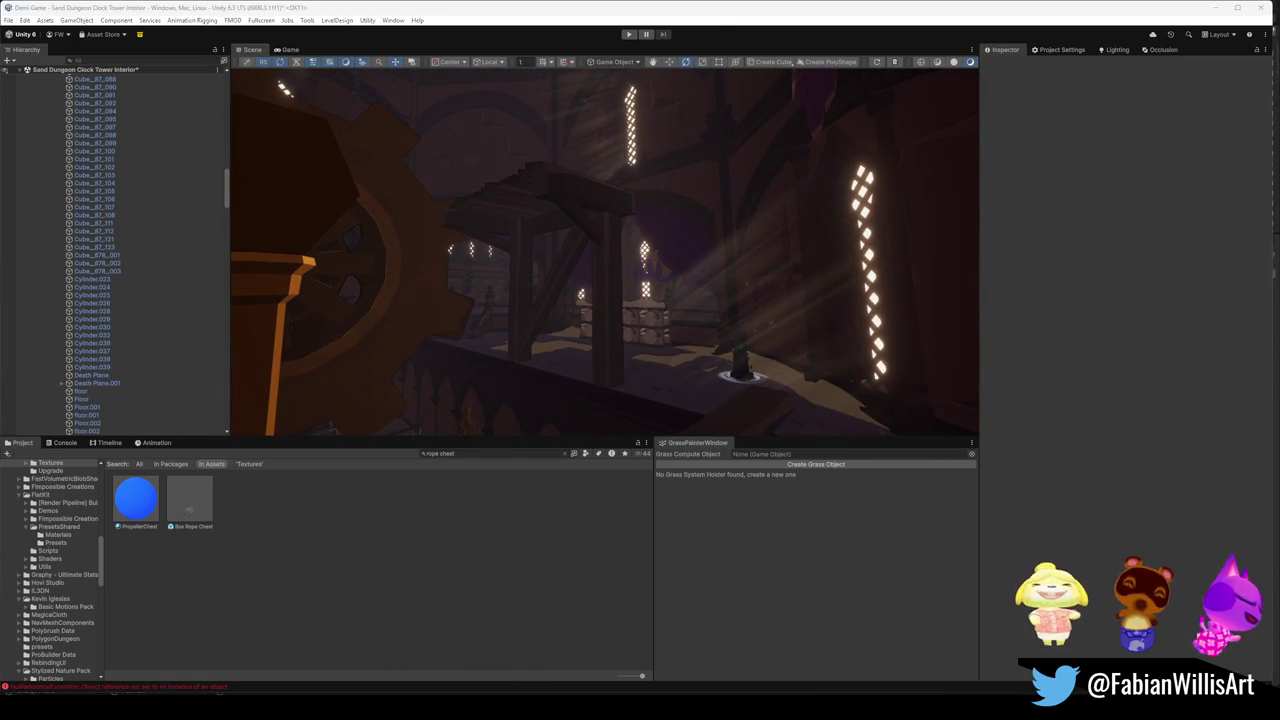
pyautogui.moveTo(262, 76); pyautogui.dragTo(962, 443)
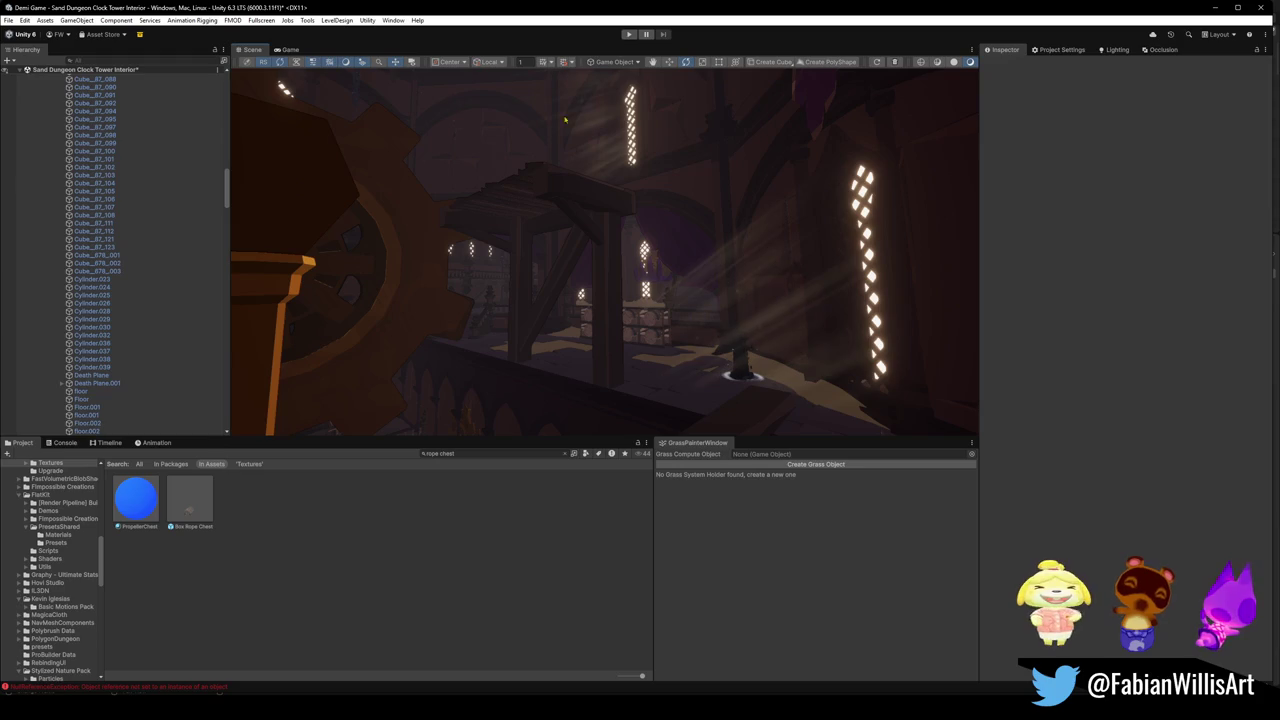
pyautogui.press('F11')
pyautogui.press('super+shift+s')
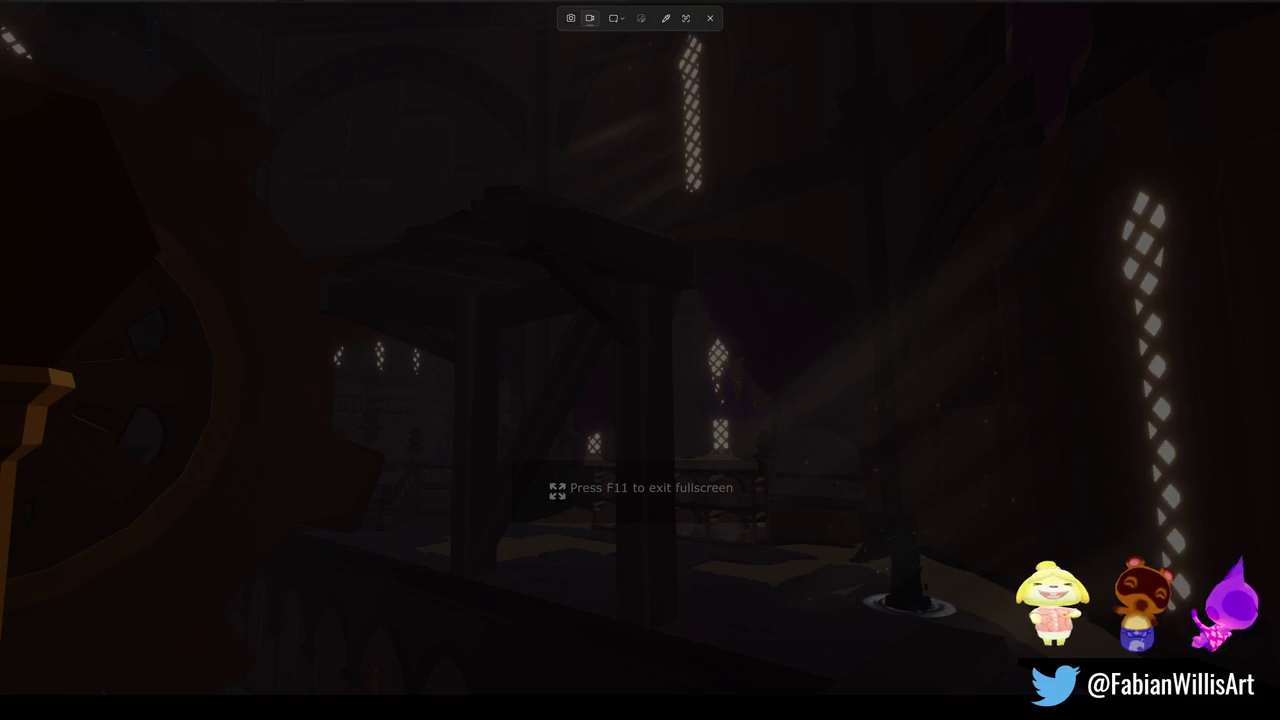
# Start a full-screen Snipping Tool recording of the clock tower interior view.
pyautogui.click(617, 25)
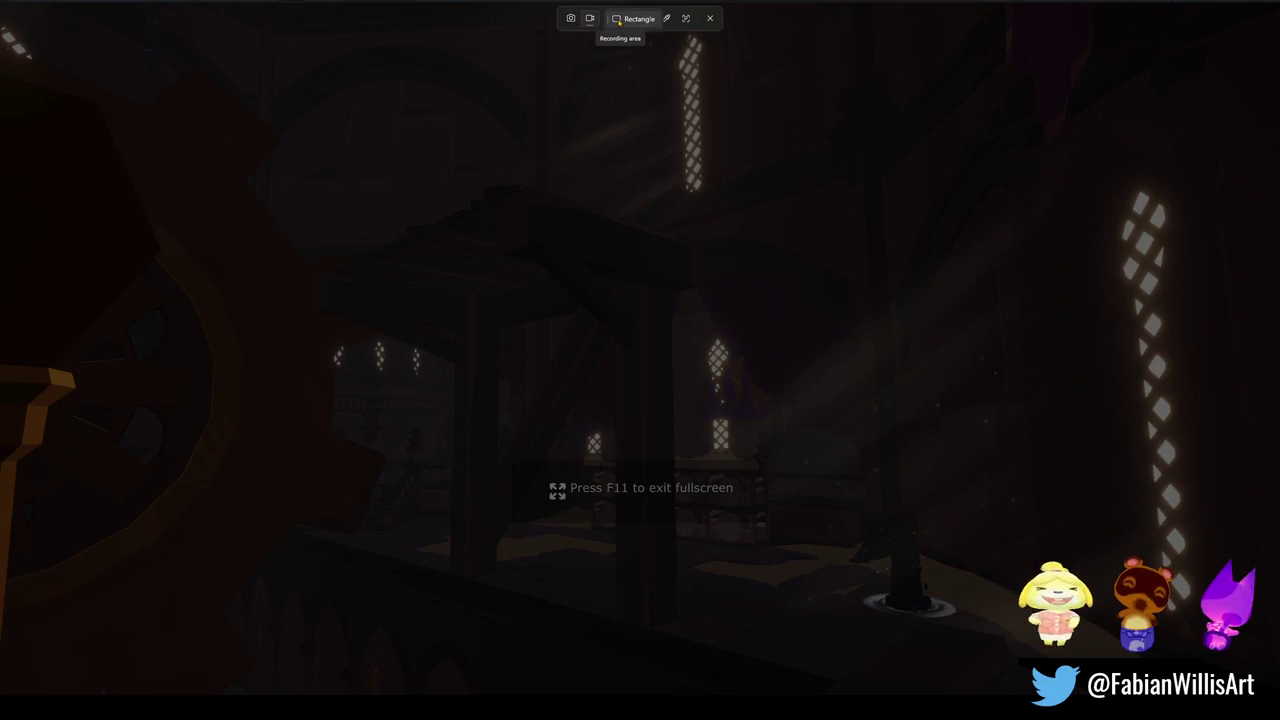
pyautogui.click(634, 40)
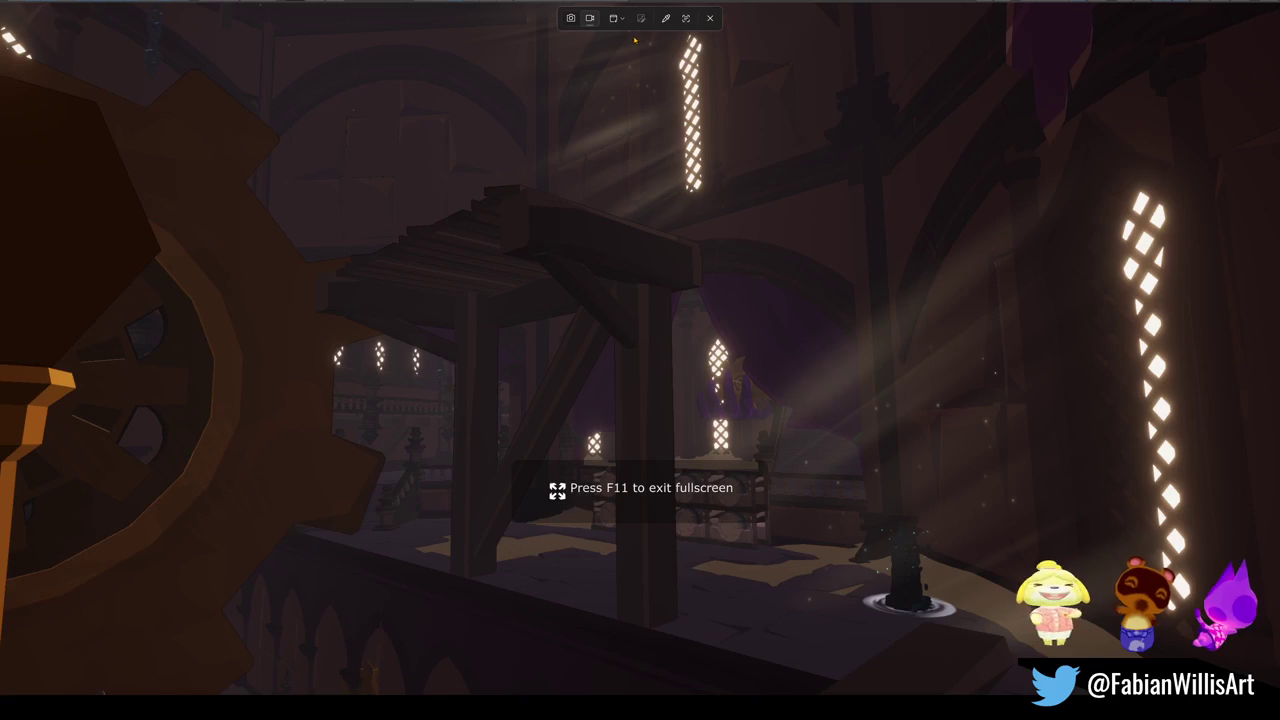
pyautogui.click(455, 232)
pyautogui.click(588, 18)
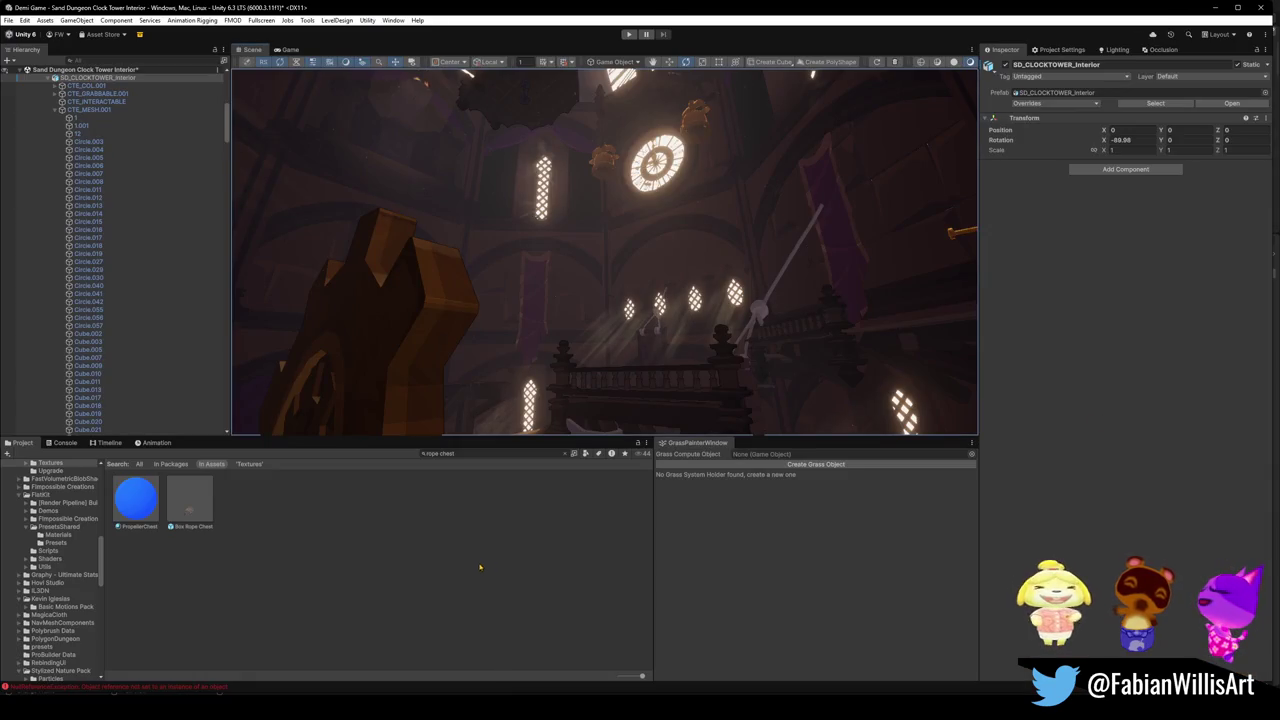
# Deselect SD_CLOCKTOWER_Interior by clicking an empty area of the Hierarchy.
pyautogui.click(420, 80)
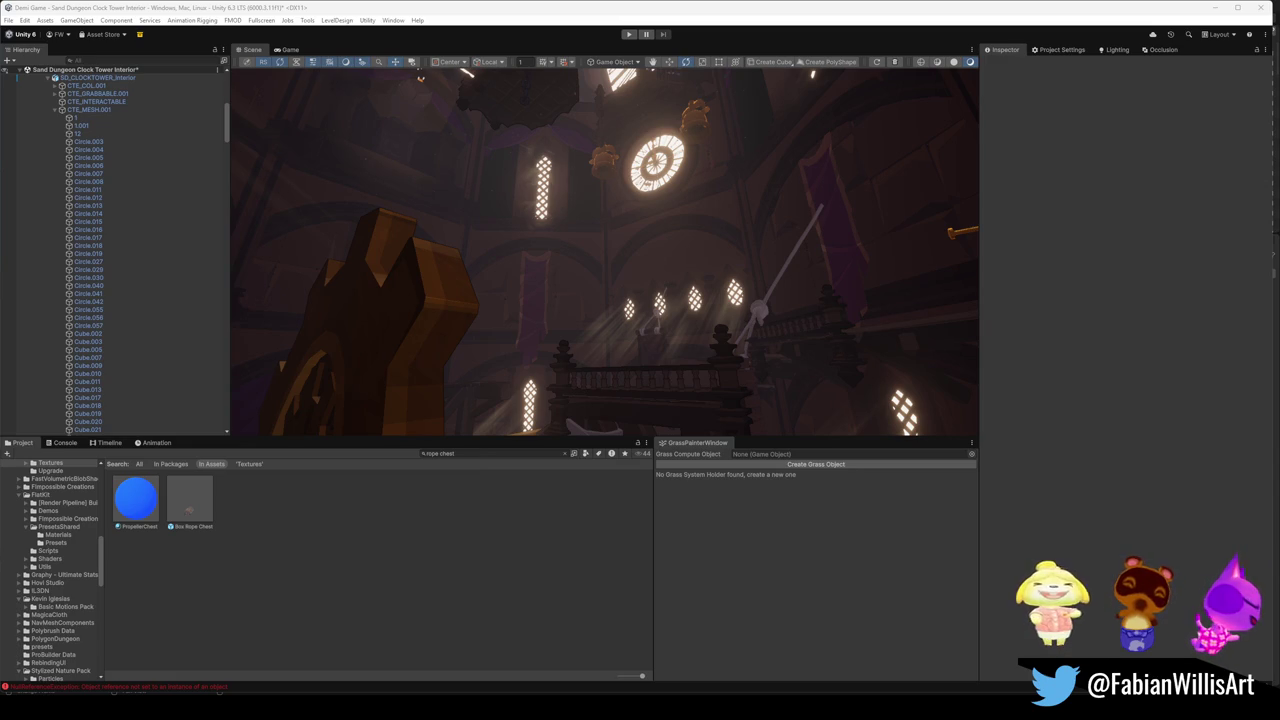
# Fly through the interior, then select all and expand the Sand Dungeon Clock Tower Interior scene.
pyautogui.moveTo(697, 296)
pyautogui.mouseDown()
pyautogui.moveTo(690, 326)
pyautogui.moveTo(617, 366)
pyautogui.moveTo(586, 363)
pyautogui.moveTo(742, 307)
pyautogui.mouseUp()
pyautogui.click(160, 229)
pyautogui.hotkey('ctrl', 'a')
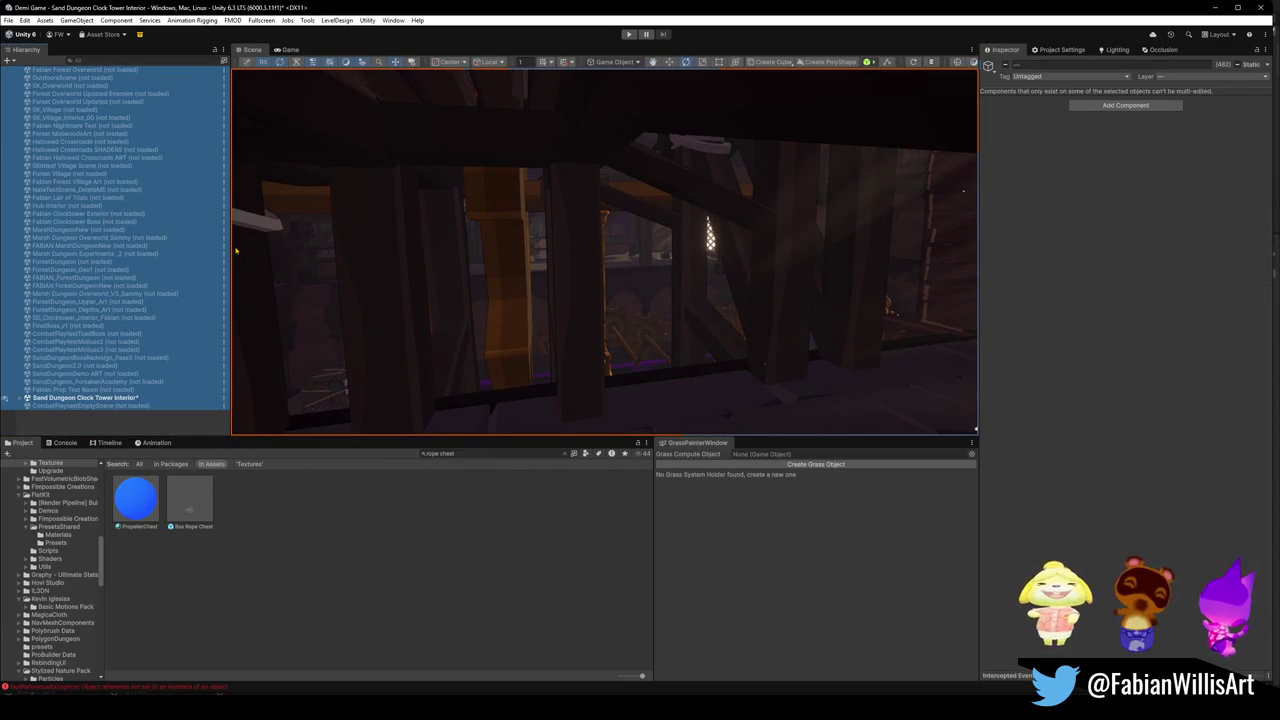
pyautogui.press('Right')
# Scroll the expanded scene list and select the Lights object.
pyautogui.scroll(-5, 160, 239)
pyautogui.click(75, 311)
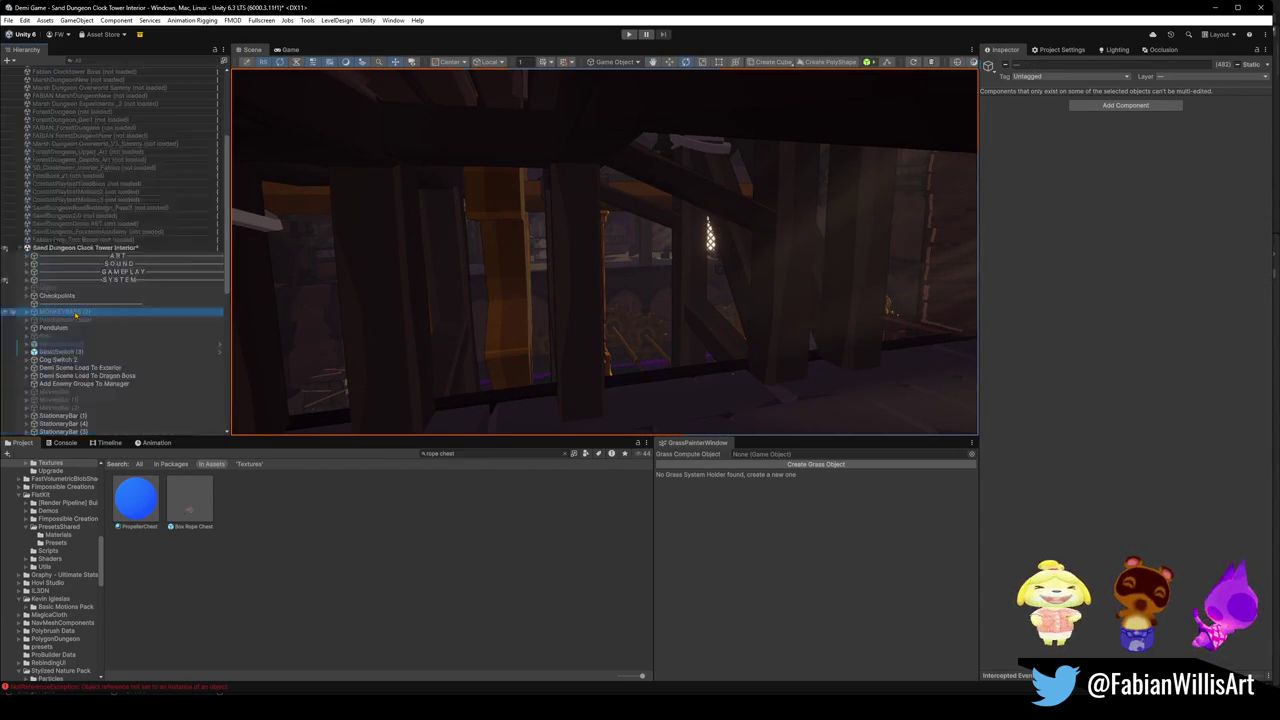
pyautogui.click(70, 288)
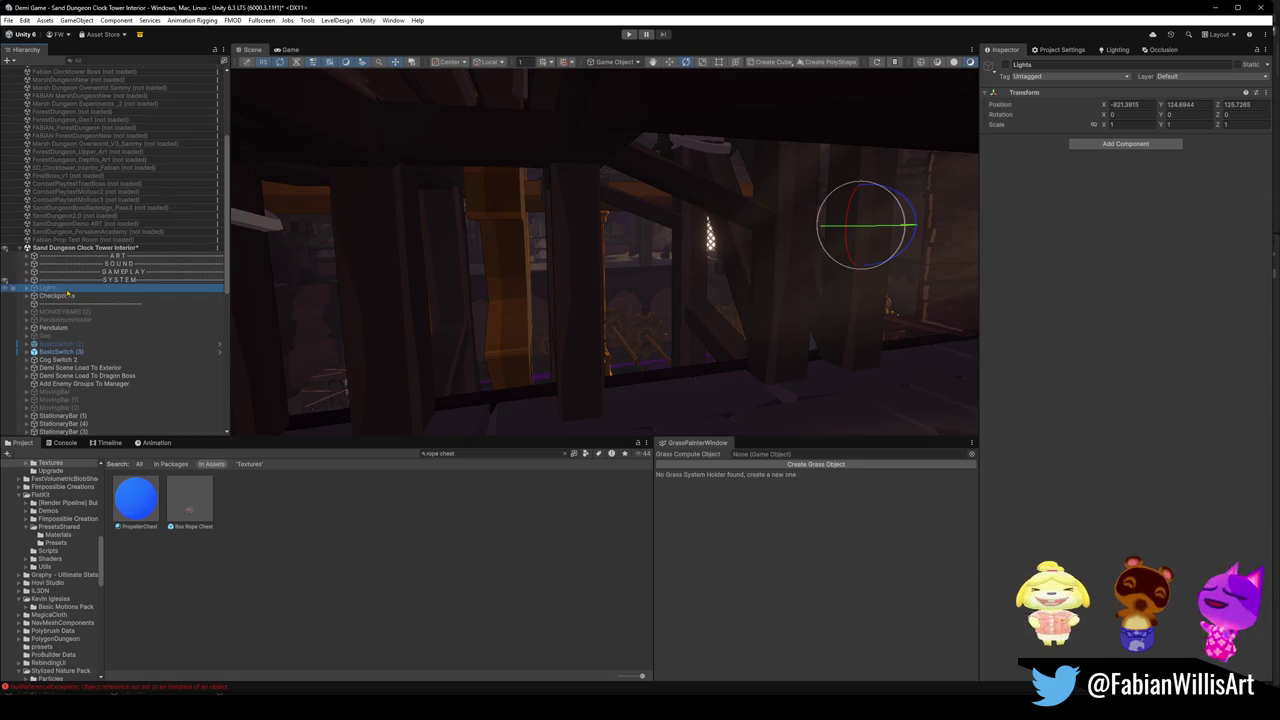
# Drag the Lights object onto a parent group to nest it in the Hierarchy.
pyautogui.moveTo(58, 288)
pyautogui.mouseDown()
pyautogui.moveTo(72, 314)
pyautogui.moveTo(80, 280)
pyautogui.moveTo(102, 287)
pyautogui.mouseUp()
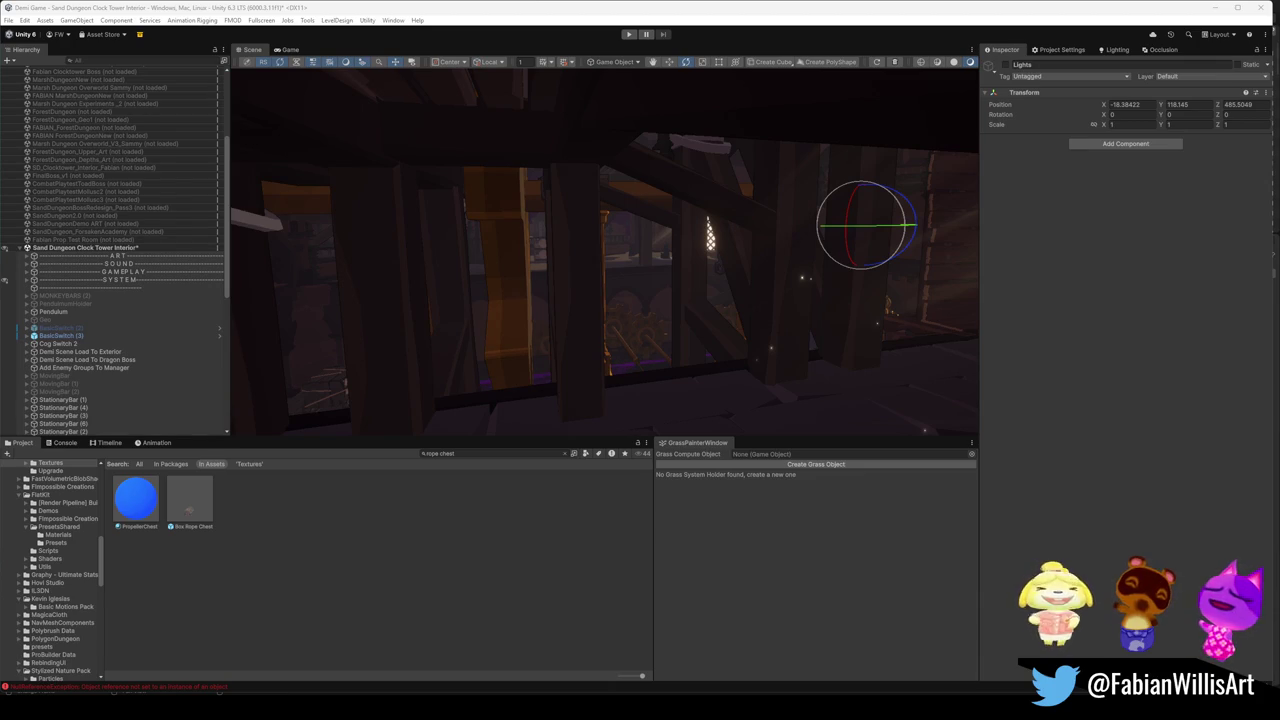
# Select MONKEYBARS (2) on its own and check its child objects.
pyautogui.click(62, 296)
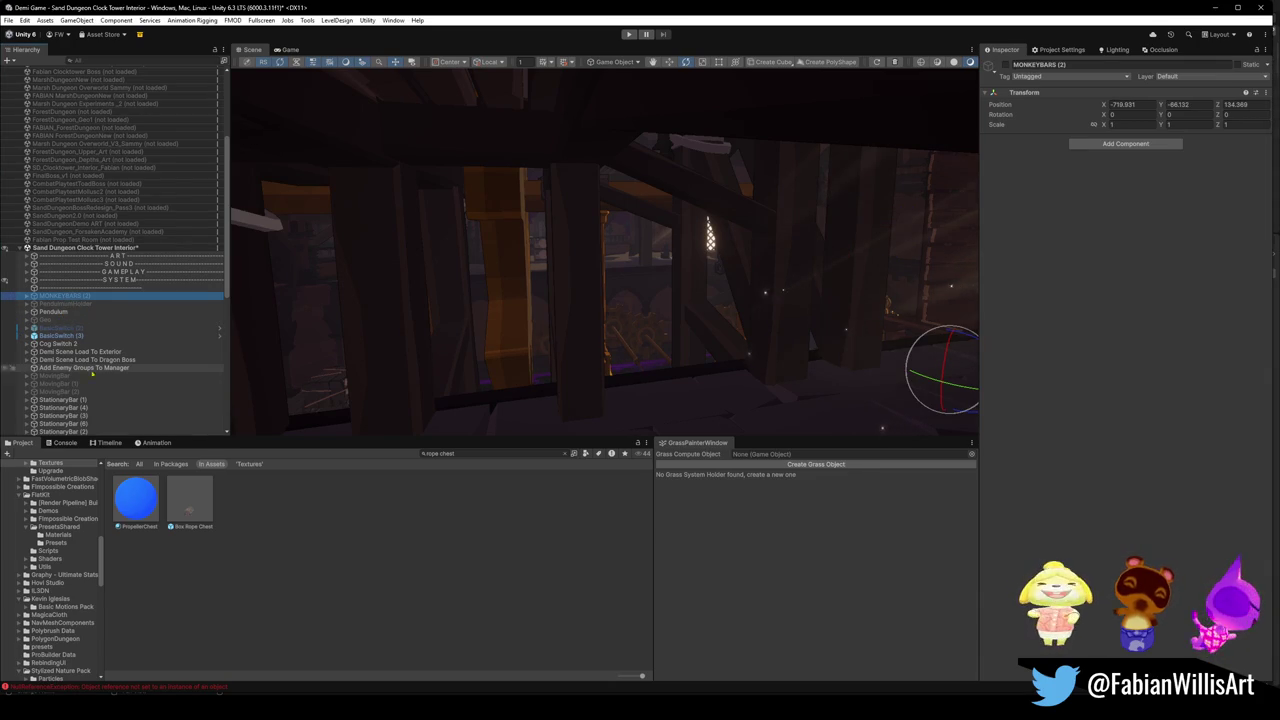
pyautogui.keyDown('ctrl'); pyautogui.click(70, 303); pyautogui.keyUp('ctrl')
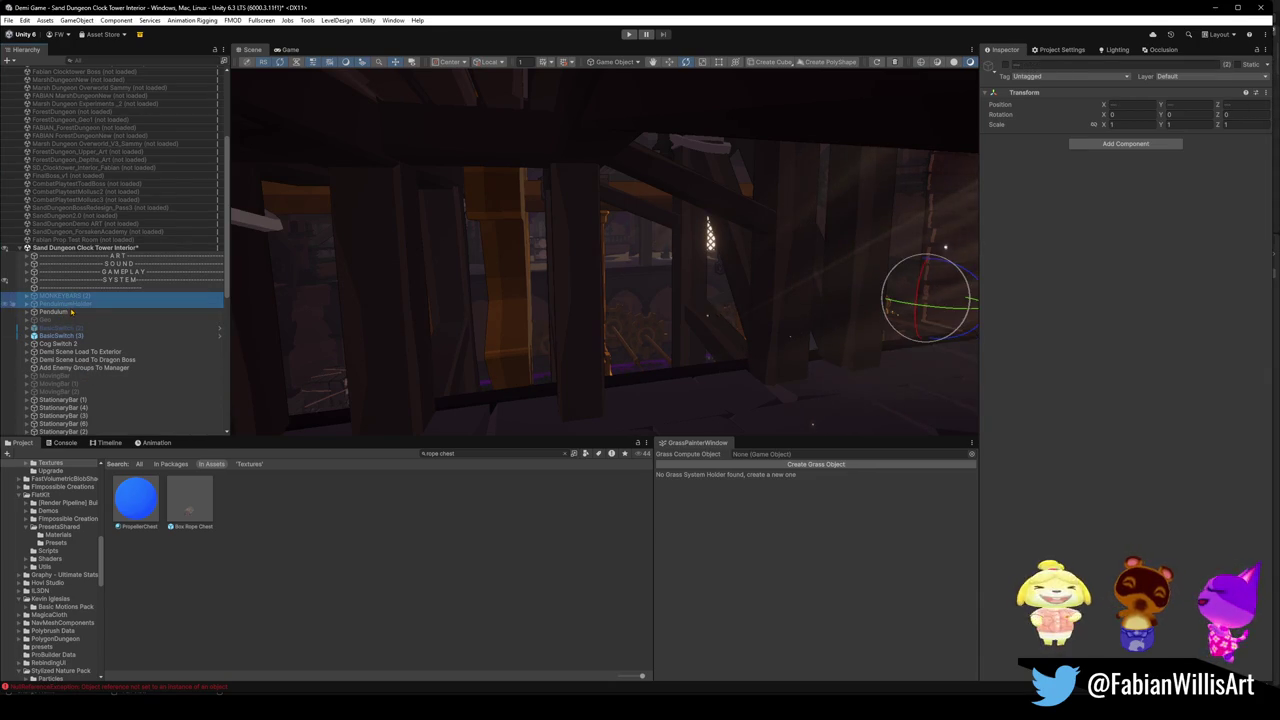
pyautogui.keyDown('ctrl'); pyautogui.click(80, 303); pyautogui.keyUp('ctrl')
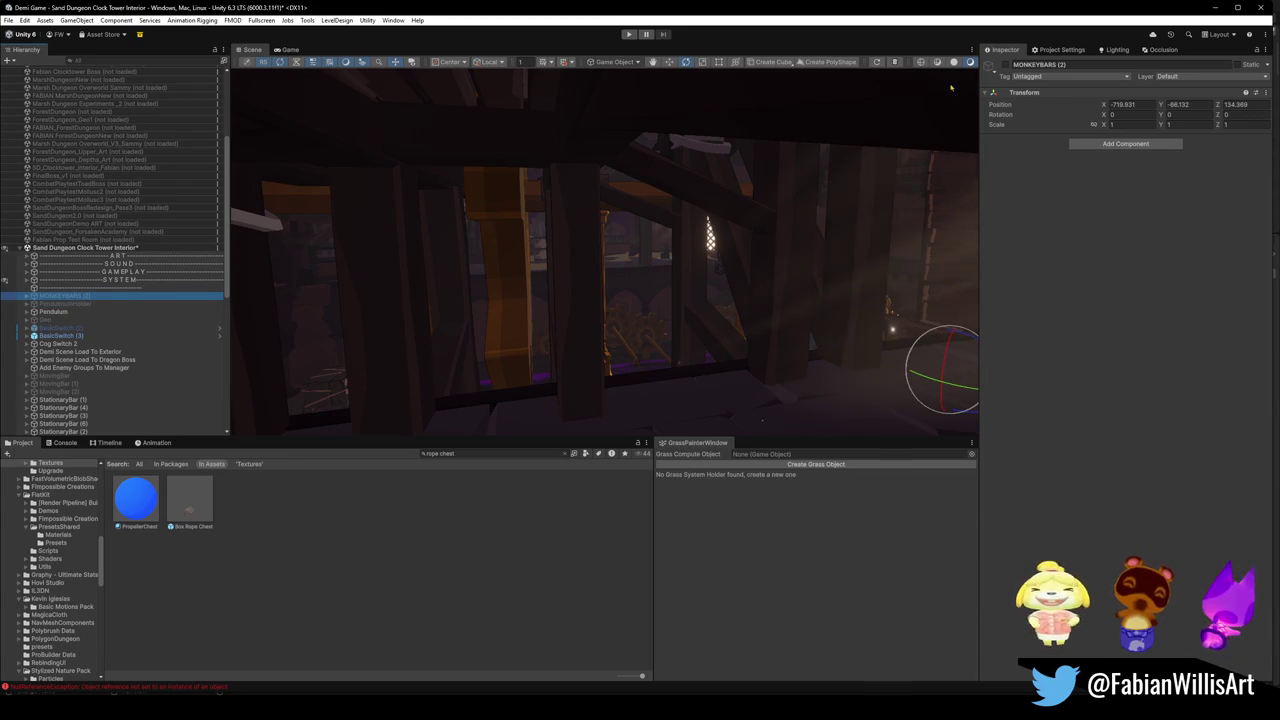
pyautogui.click(1005, 66)
pyautogui.click(27, 296)
pyautogui.click(27, 296)
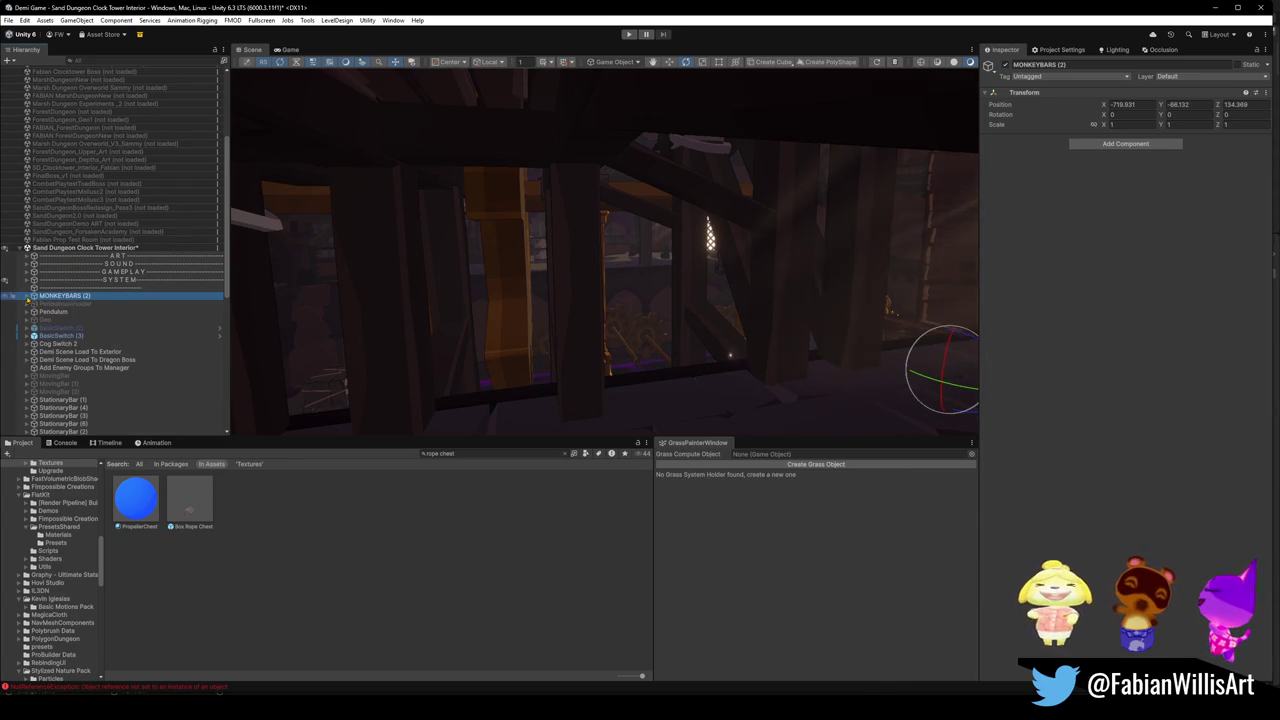
# Delete MONKEYBARS (2), PendulumHolder, Pendulum, Geo and BasicSwitch (2) from the scene.
pyautogui.keyDown('ctrl'); pyautogui.click(74, 304); pyautogui.keyUp('ctrl')
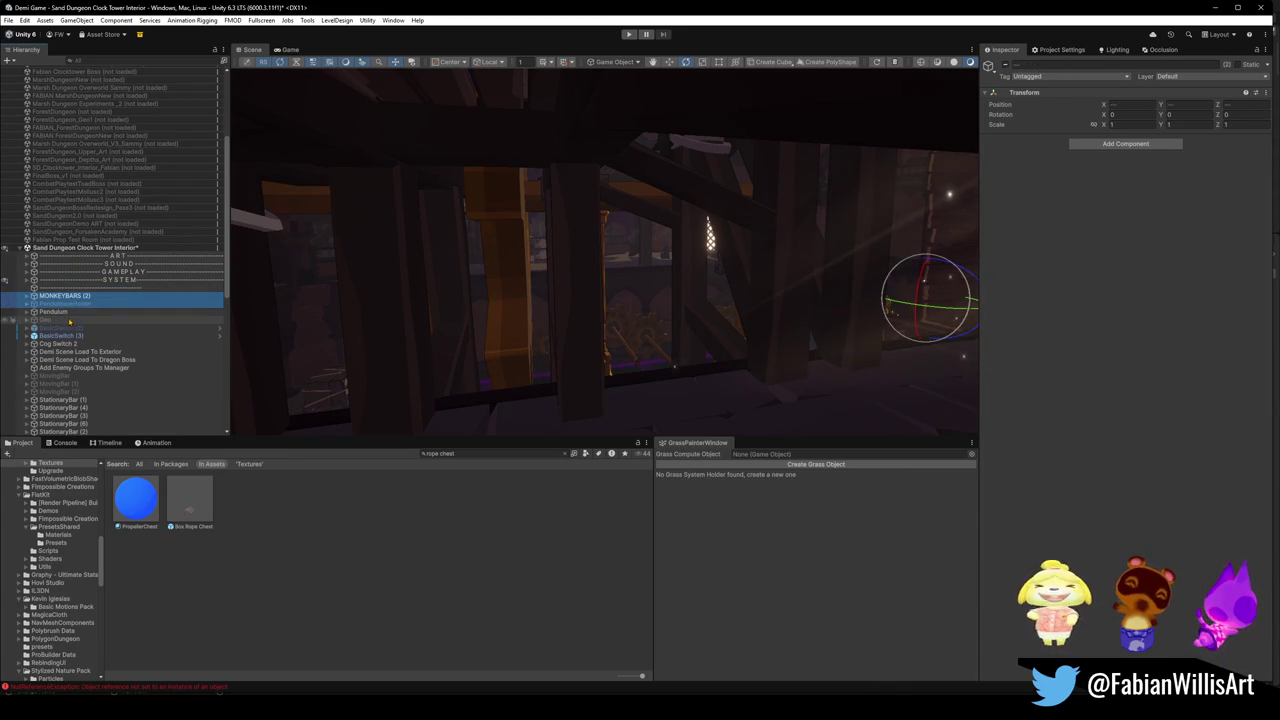
pyautogui.press('Delete')
pyautogui.click(67, 298)
pyautogui.press('Delete')
pyautogui.click(58, 299)
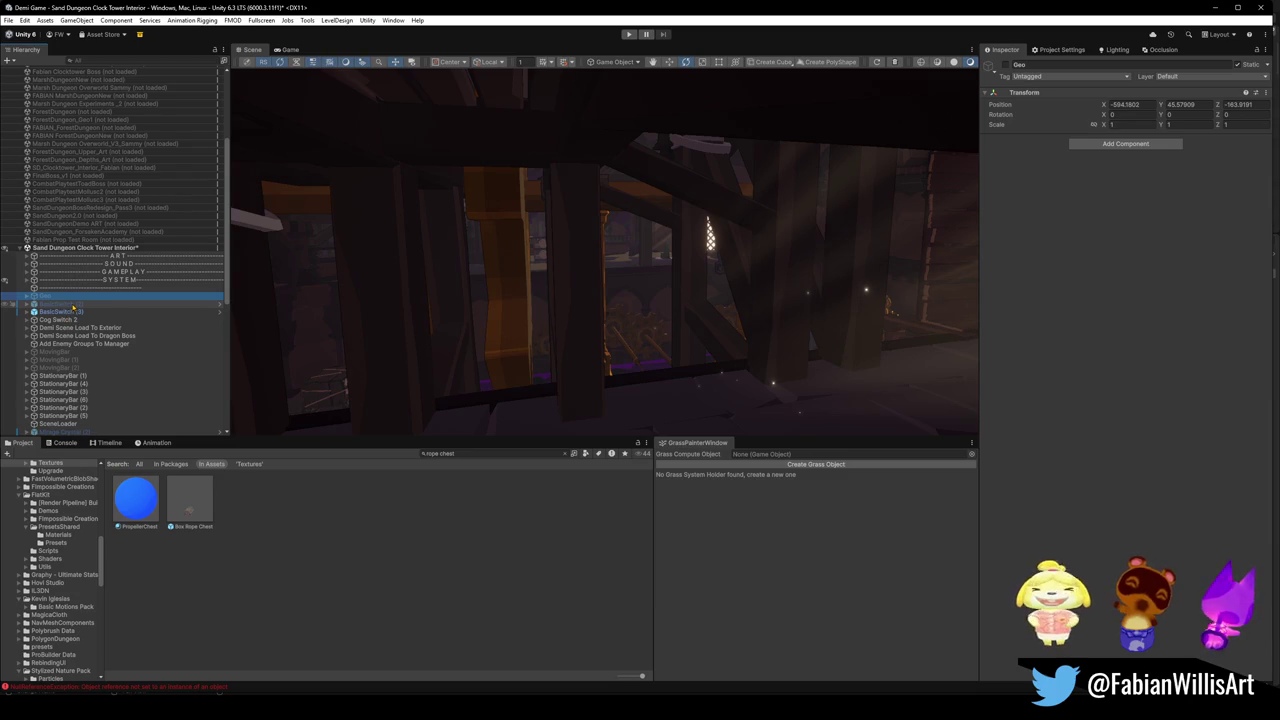
pyautogui.hotkey('ctrl', 'd')
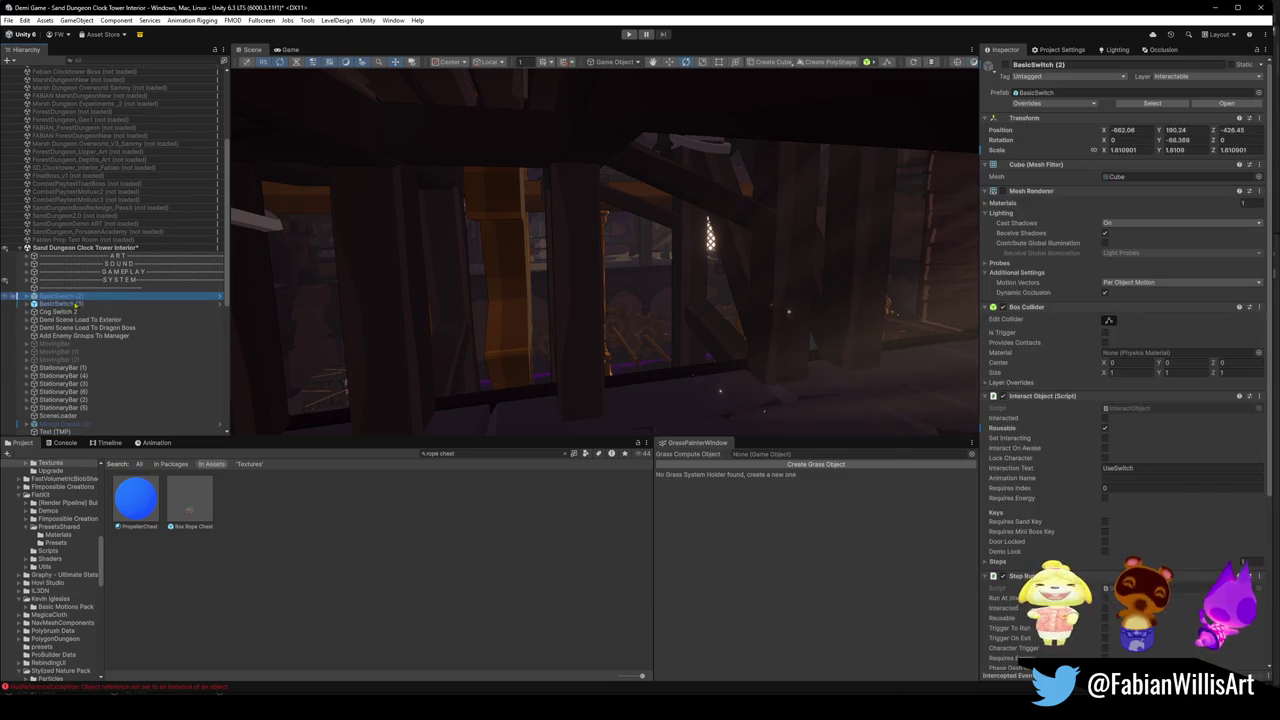
pyautogui.press('Delete')
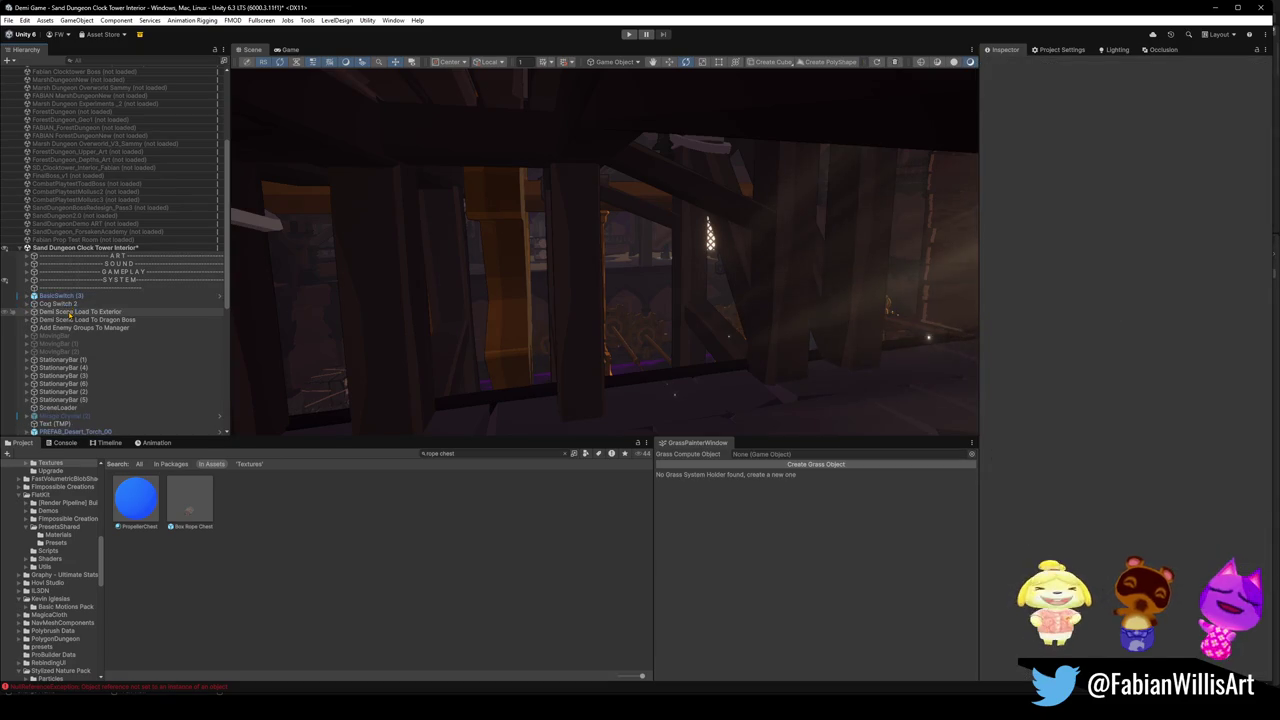
pyautogui.click(75, 305)
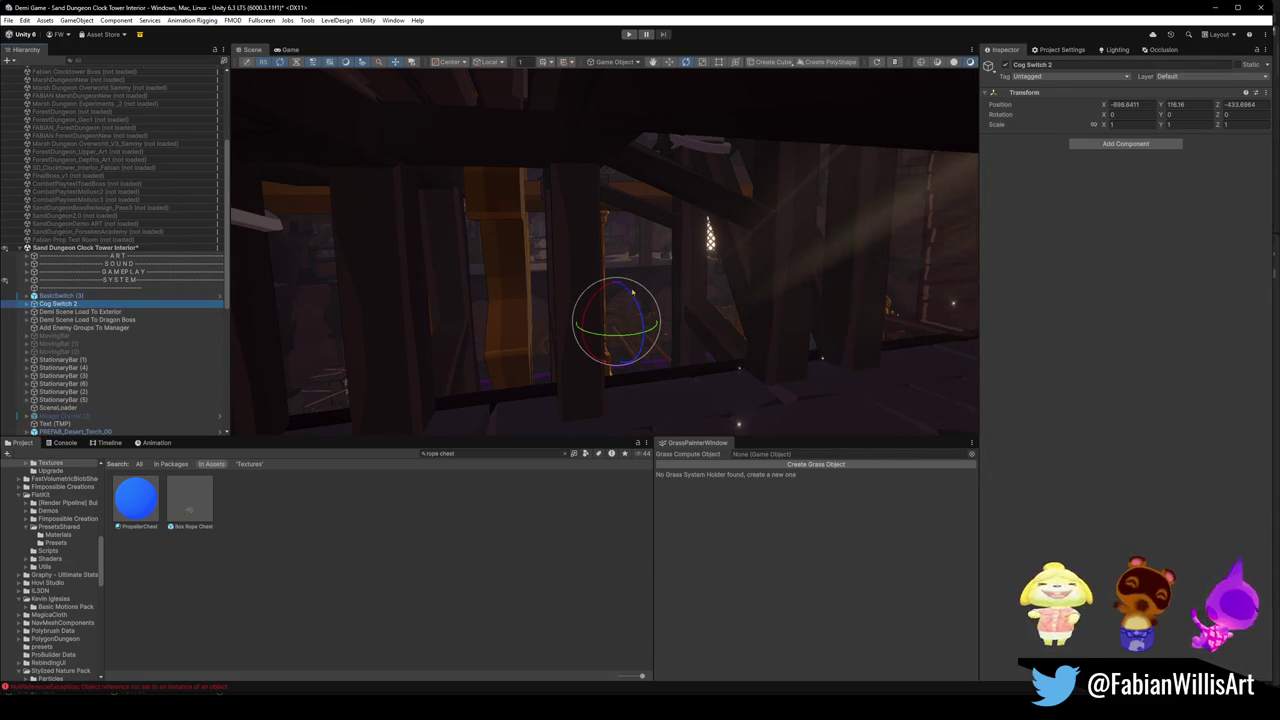
# Frame Cog Switch 2 and inspect its BasicSwitch (1) and LargeCog (21) children.
pyautogui.press('f')
pyautogui.press('z')
pyautogui.moveTo(657, 260)
pyautogui.mouseDown()
pyautogui.moveTo(808, 366)
pyautogui.moveTo(788, 347)
pyautogui.mouseUp()
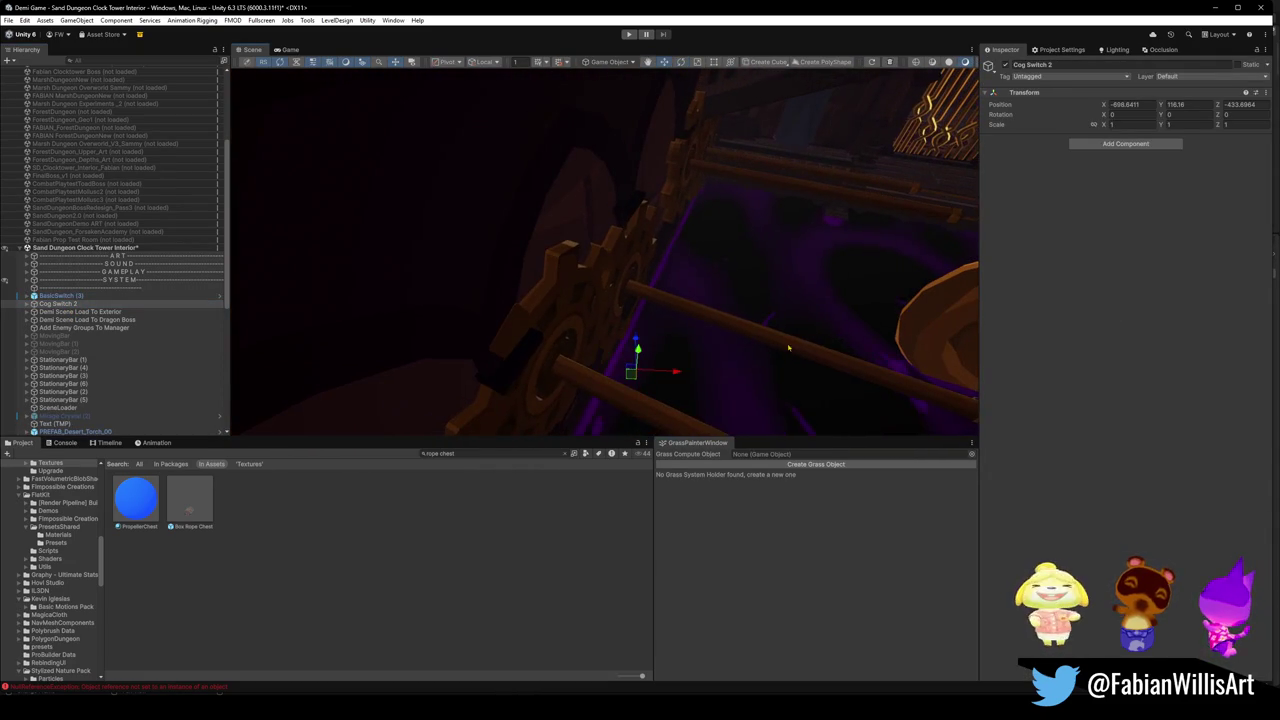
pyautogui.click(28, 303)
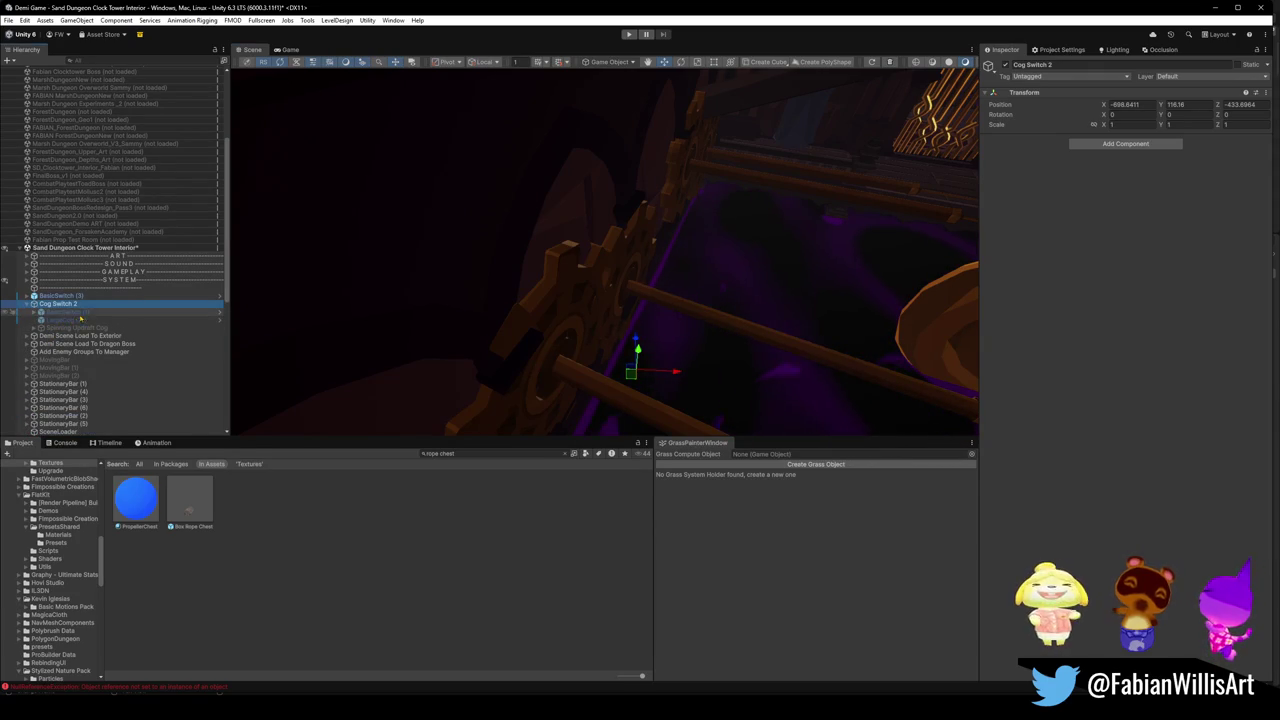
pyautogui.click(60, 312)
pyautogui.click(815, 168)
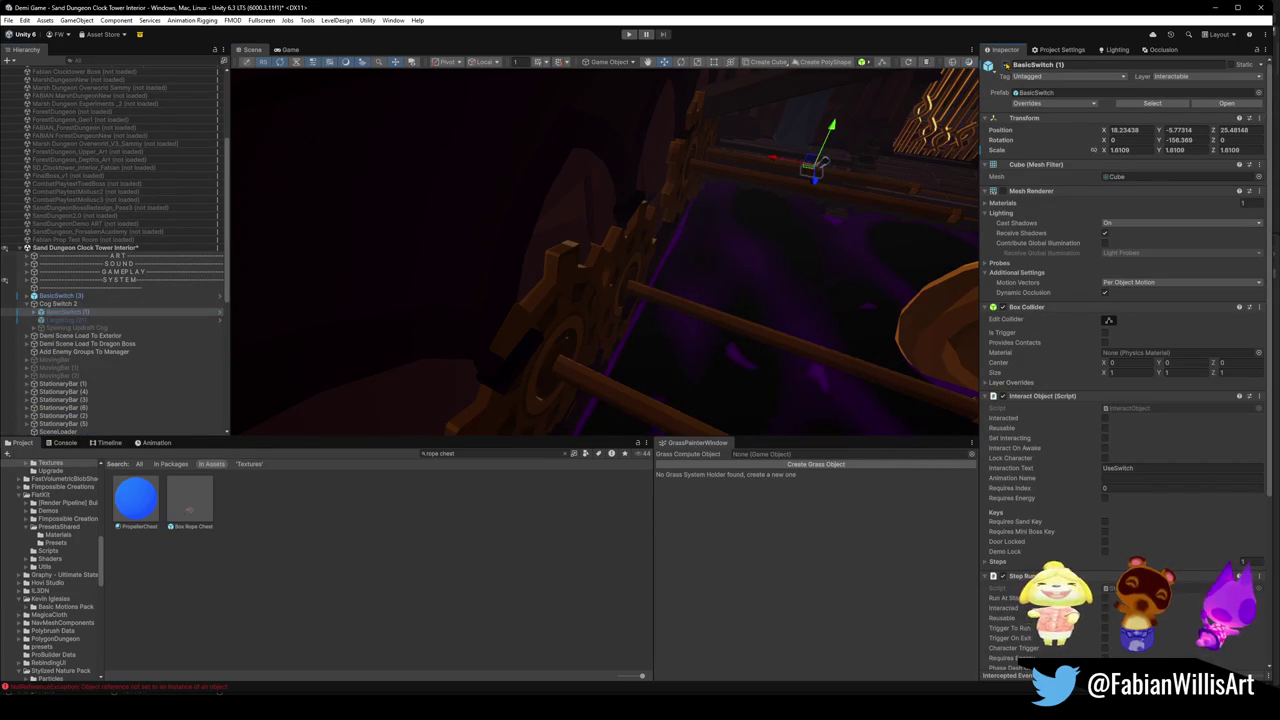
pyautogui.click(60, 320)
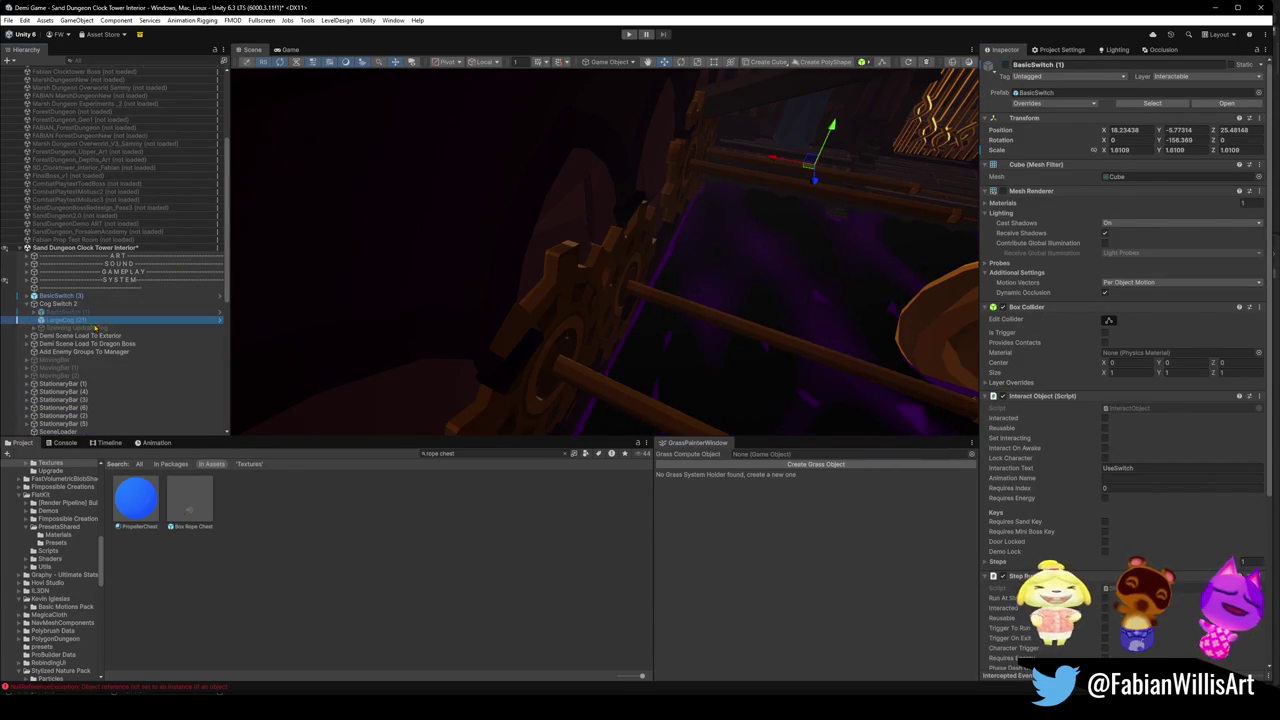
pyautogui.moveTo(800, 385)
pyautogui.mouseDown()
pyautogui.moveTo(794, 209)
pyautogui.moveTo(587, 162)
pyautogui.moveTo(491, 103)
pyautogui.moveTo(634, 206)
pyautogui.moveTo(348, 227)
pyautogui.mouseUp()
# Enable the Spinning Updraft Cog to preview it, then delete the whole Cog Switch 2 group.
pyautogui.click(60, 328)
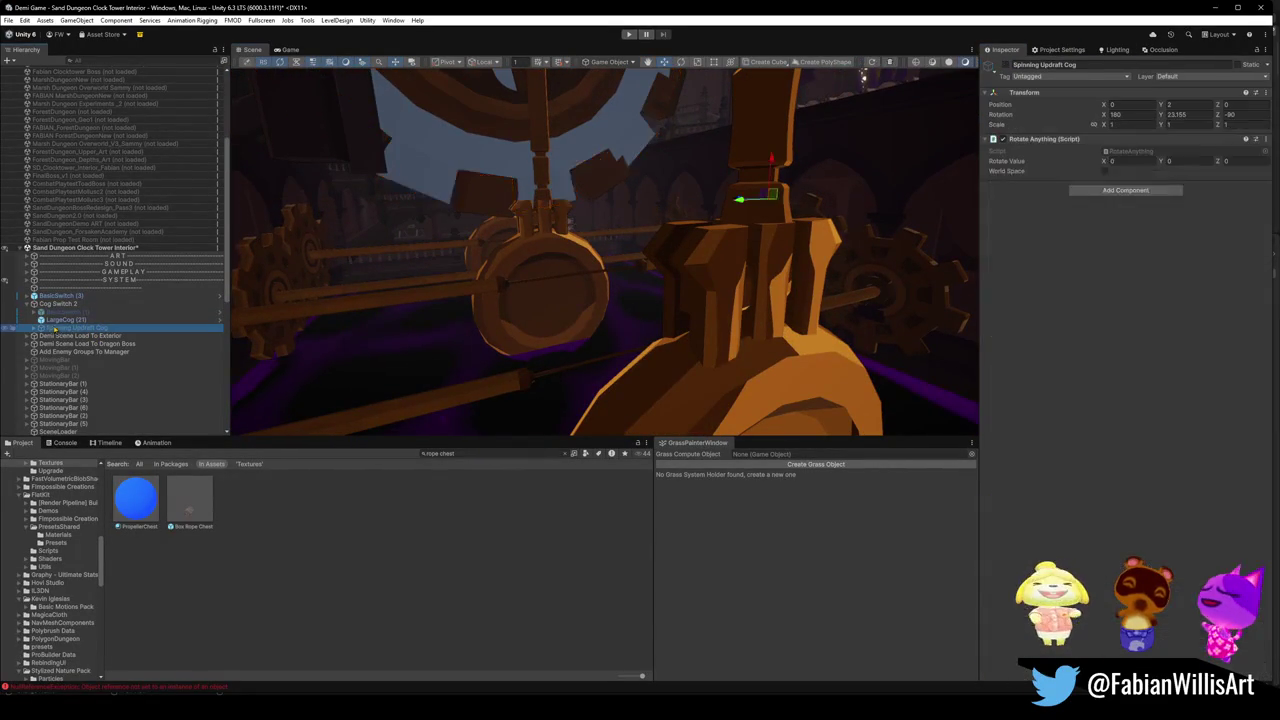
pyautogui.click(1006, 64)
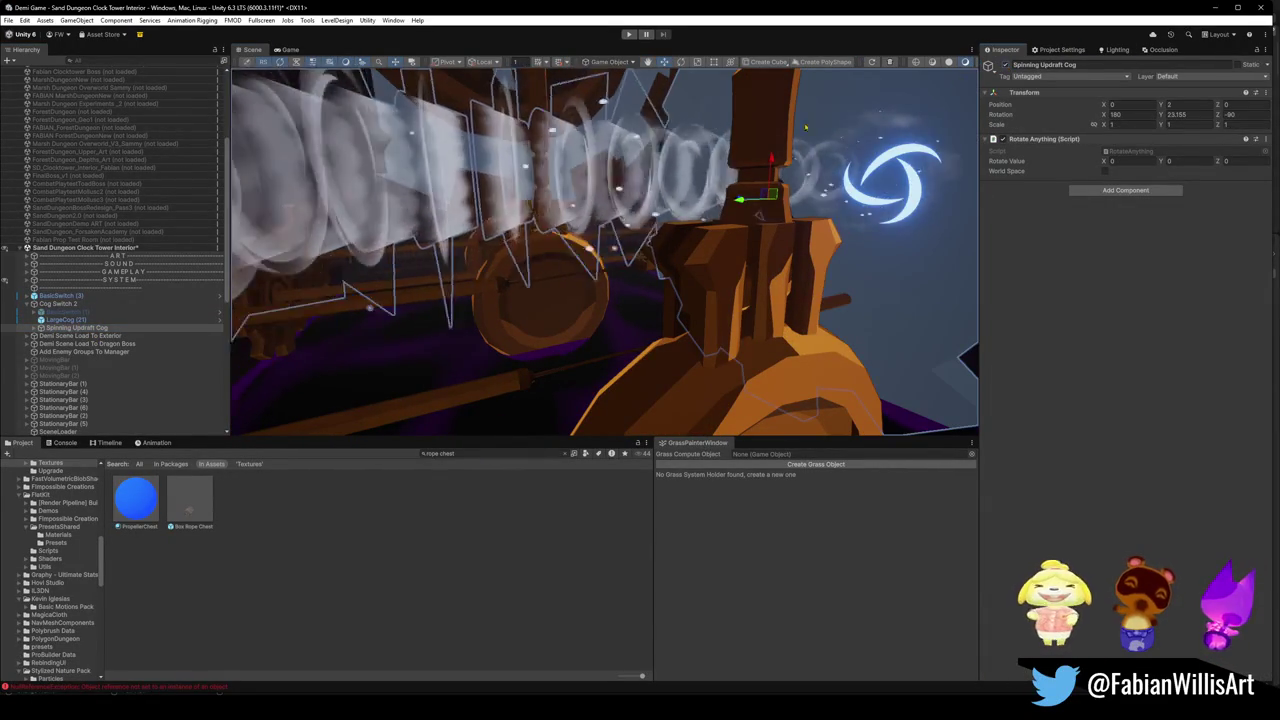
pyautogui.click(68, 304)
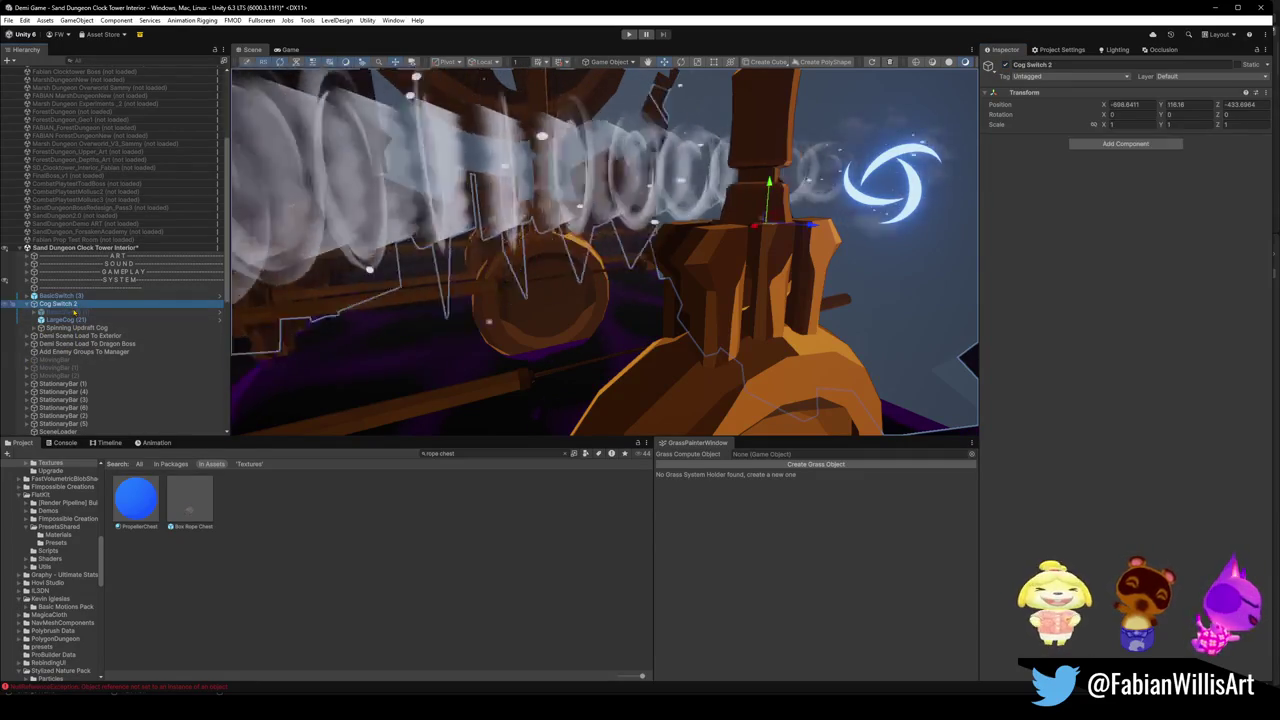
pyautogui.press('Delete')
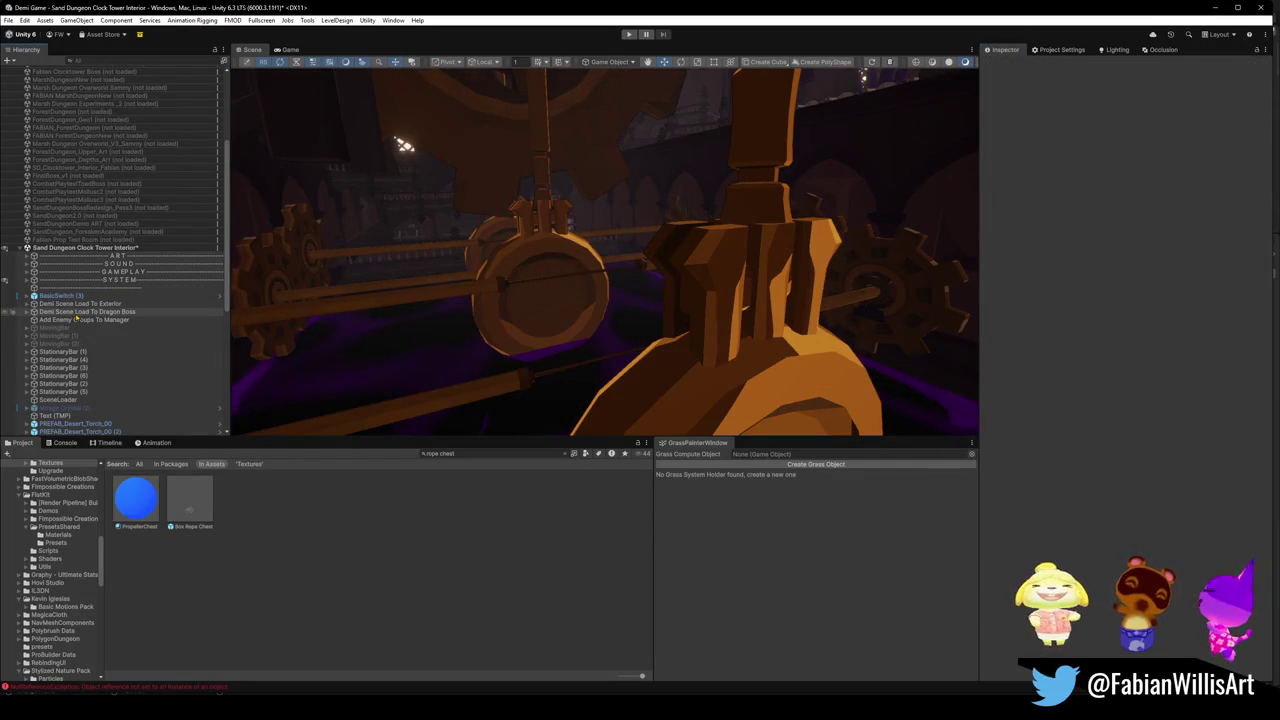